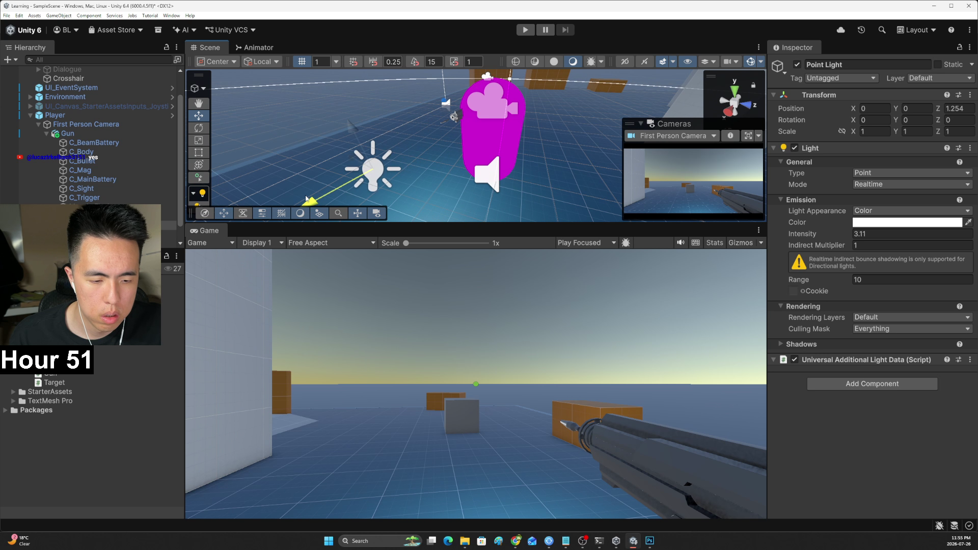
Pull the Point Light back to Z 0.685 and play the Muzzle Flash particle preview
left_click_drag(391, 163, 403, 138)
mouse_move(433, 153)
left_mouse_down()
mouse_move(541, 189)
mouse_move(470, 194)
left_mouse_up()
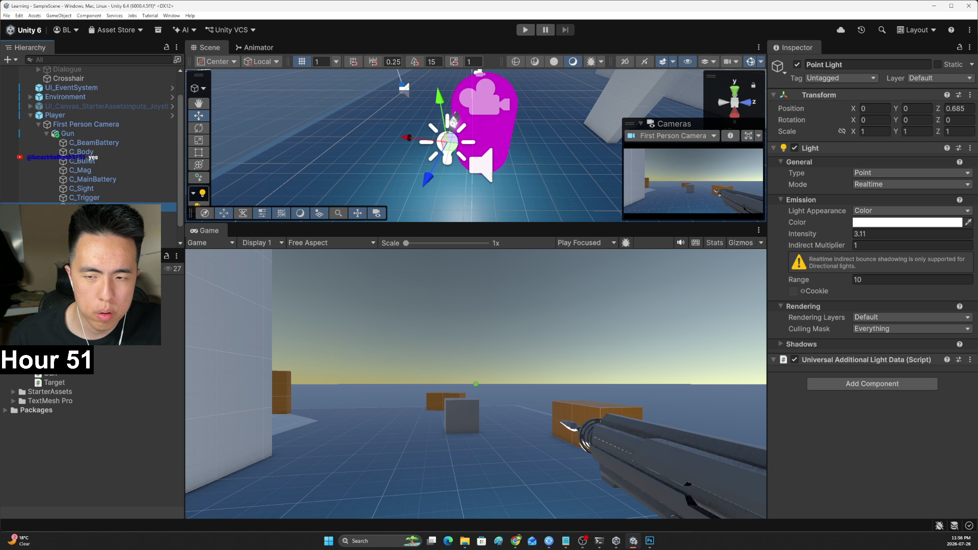
key("Up")
key("Down")
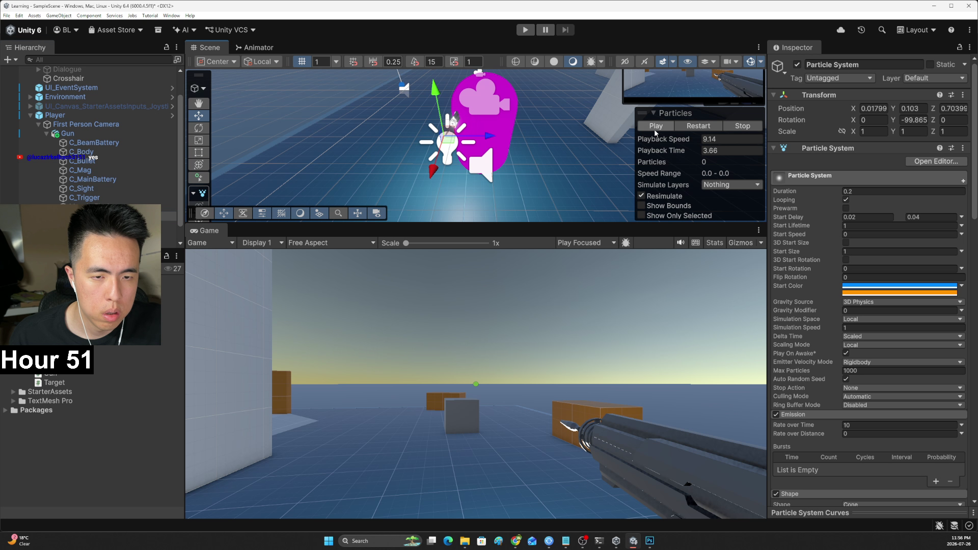
left_click(657, 126)
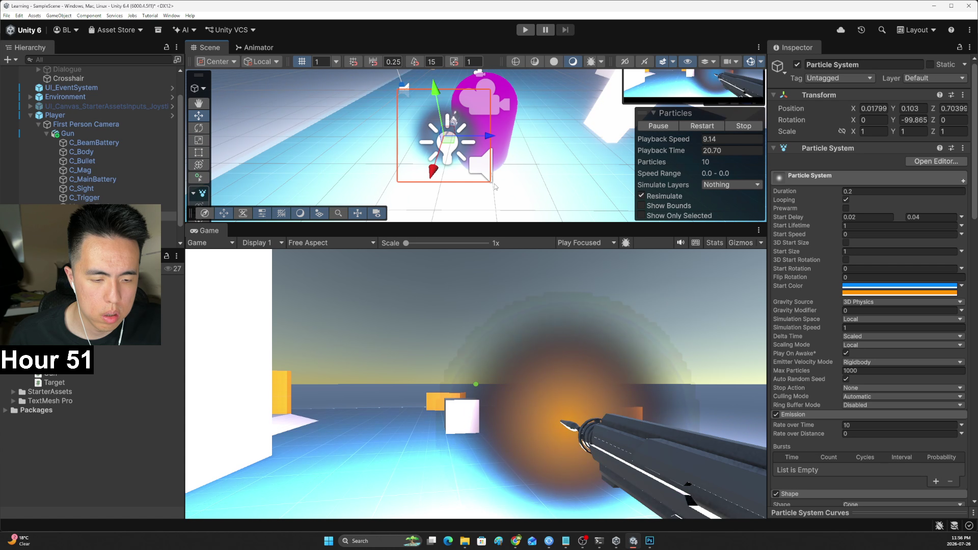
left_click_drag(432, 173, 581, 178)
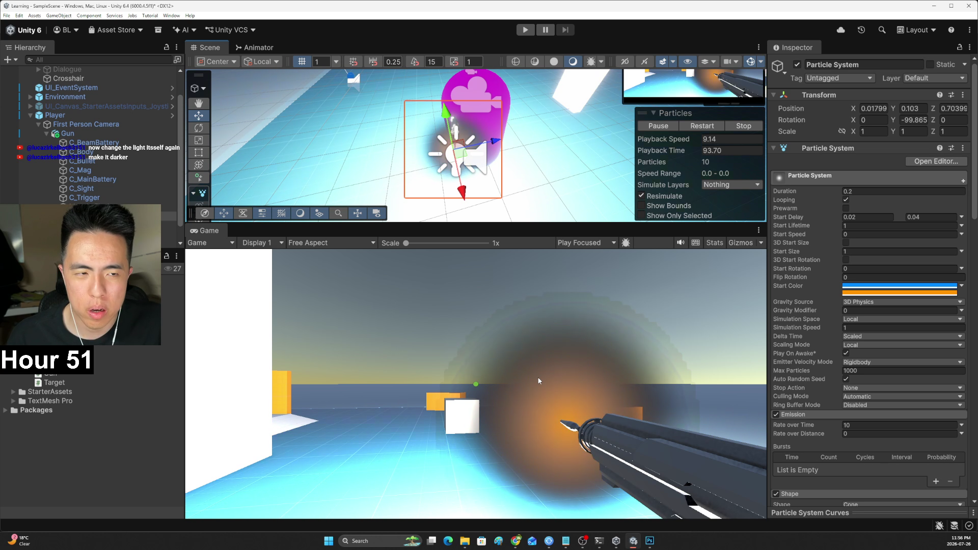
mouse_move(356, 153)
left_mouse_down()
mouse_move(302, 71)
mouse_move(397, 239)
mouse_move(744, 112)
left_mouse_up()
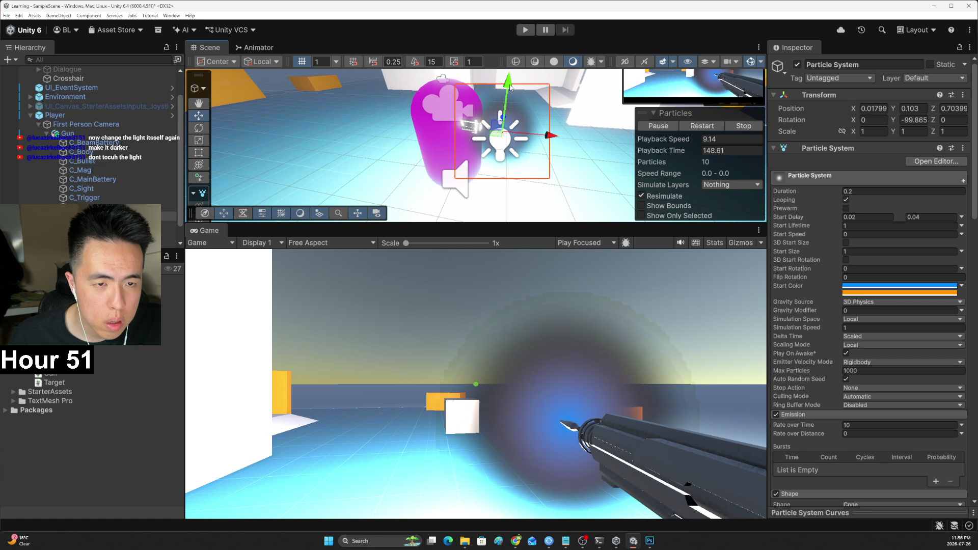
Enlarge the Scene view, switch to Right view and nudge the Particle System forward to Z 0.704
left_click(551, 145)
left_click(561, 147)
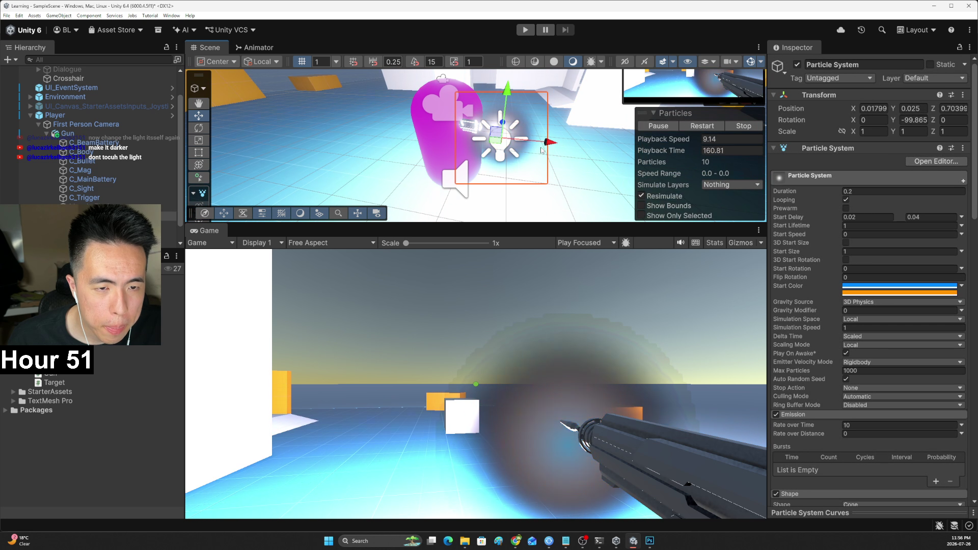
mouse_move(561, 147)
left_mouse_down()
mouse_move(589, 145)
mouse_move(117, 49)
left_mouse_up()
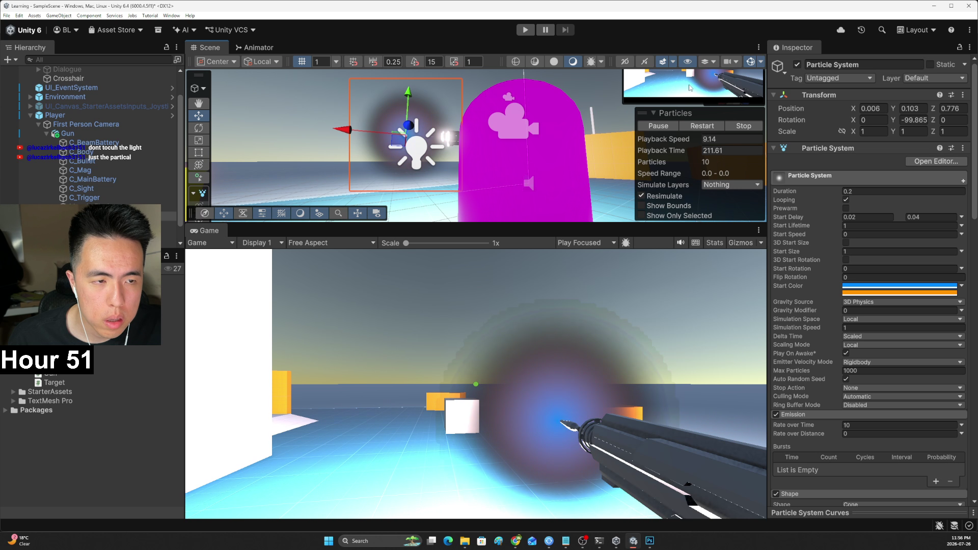
left_click_drag(669, 231, 669, 395)
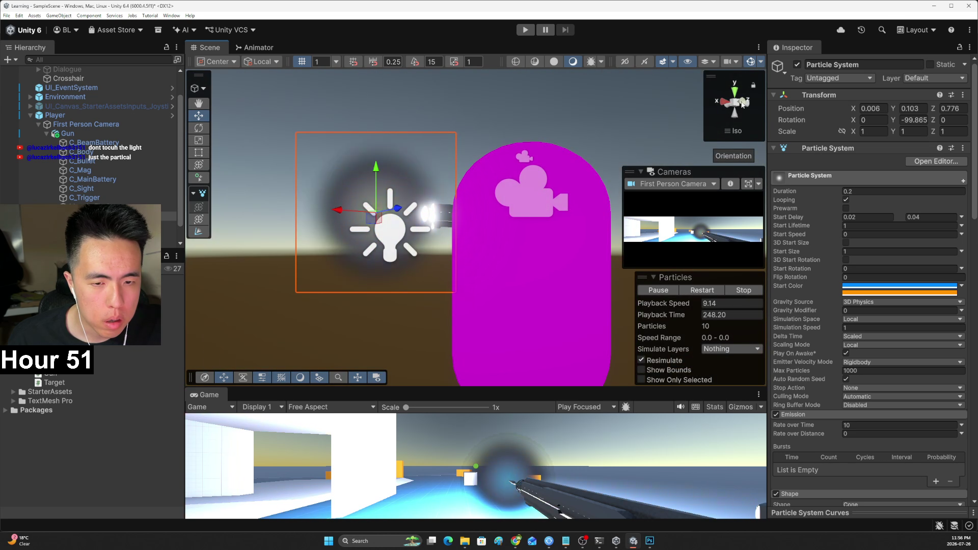
left_click(723, 104)
mouse_move(574, 228)
left_mouse_down()
mouse_move(601, 237)
mouse_move(574, 237)
left_mouse_up()
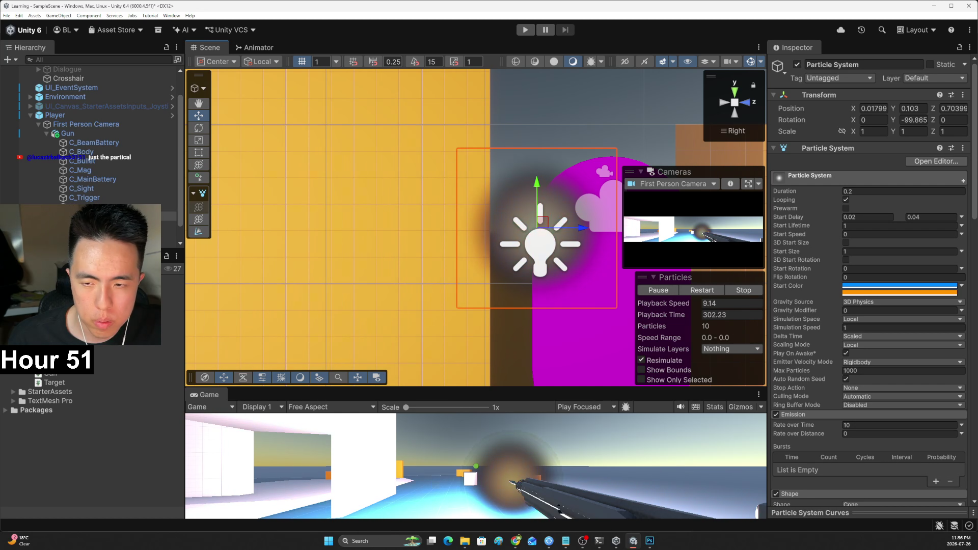
Alternate between the Point Light and Particle System, ending with the Point Light selected
left_click(540, 245)
left_click(540, 244)
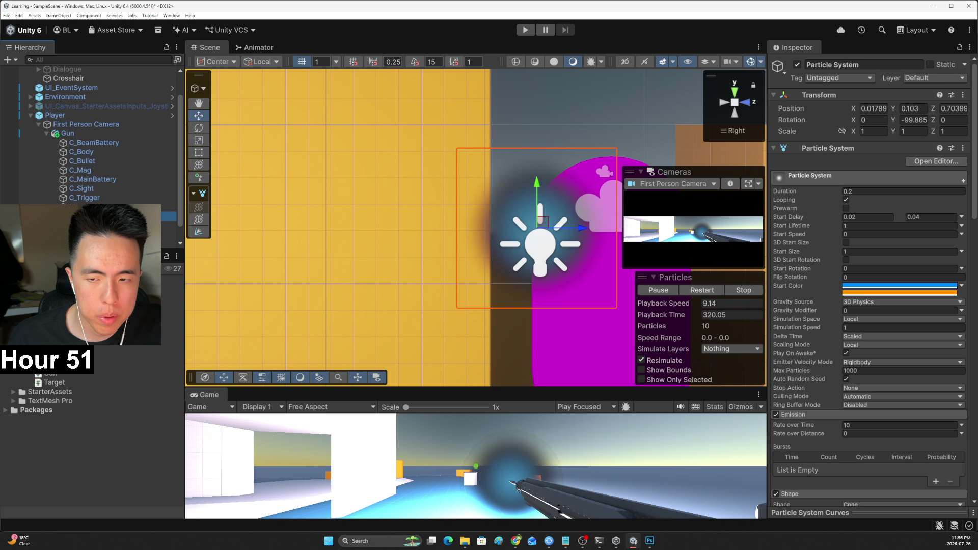
left_click(540, 245)
left_click(540, 245)
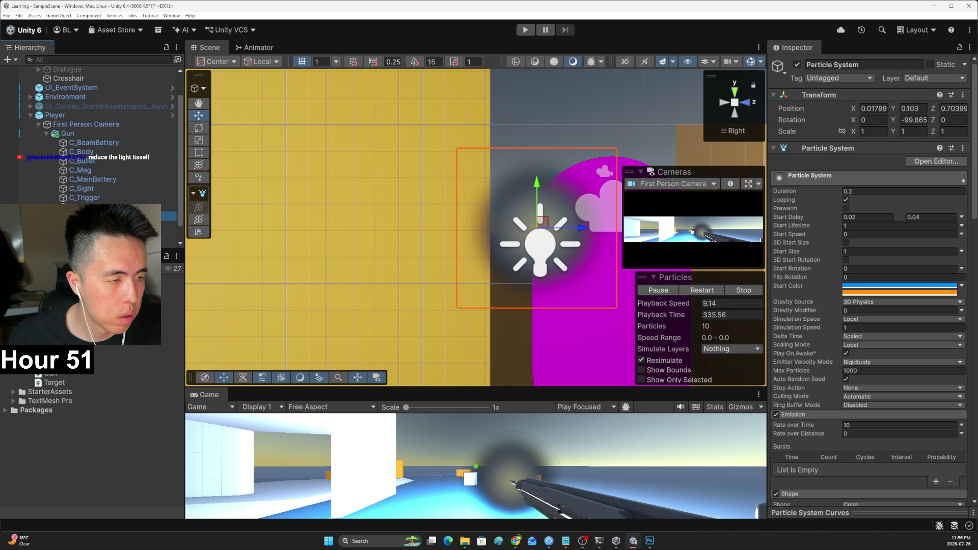
left_click(540, 245)
left_click(540, 245)
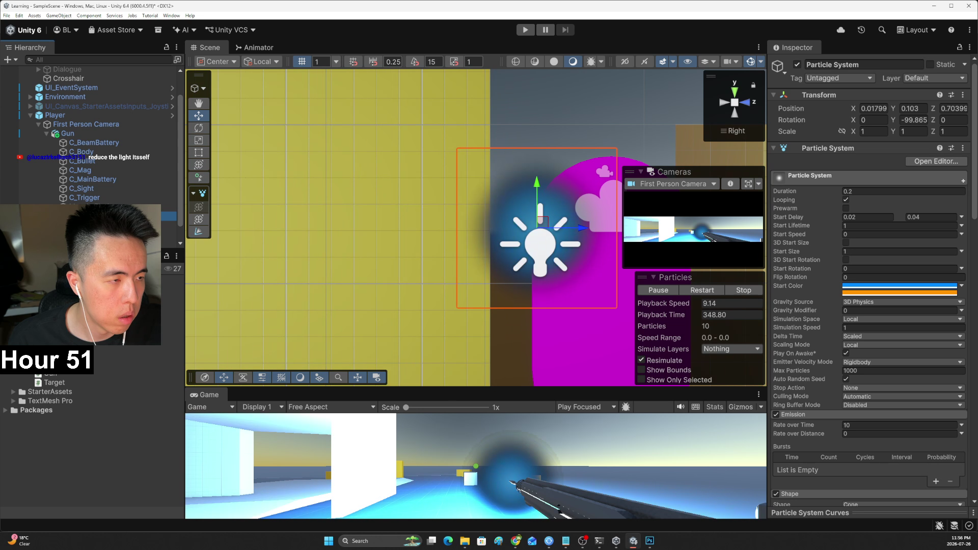
left_click(540, 245)
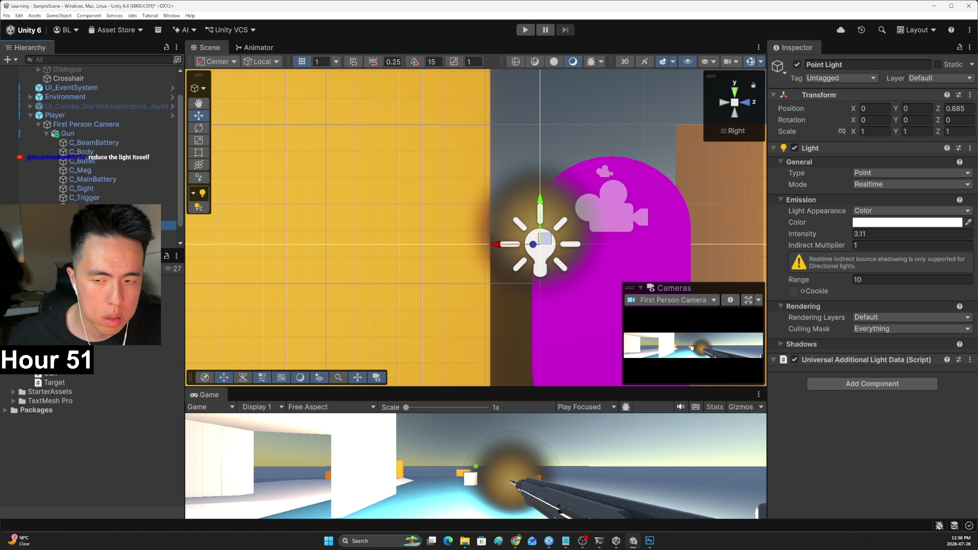
Move the Point Light to X 0.024, Y 0.077 and set Intensity 1, Indirect Multiplier 0, Range 0
mouse_move(497, 244)
left_mouse_down()
mouse_move(517, 244)
mouse_move(489, 244)
left_mouse_up()
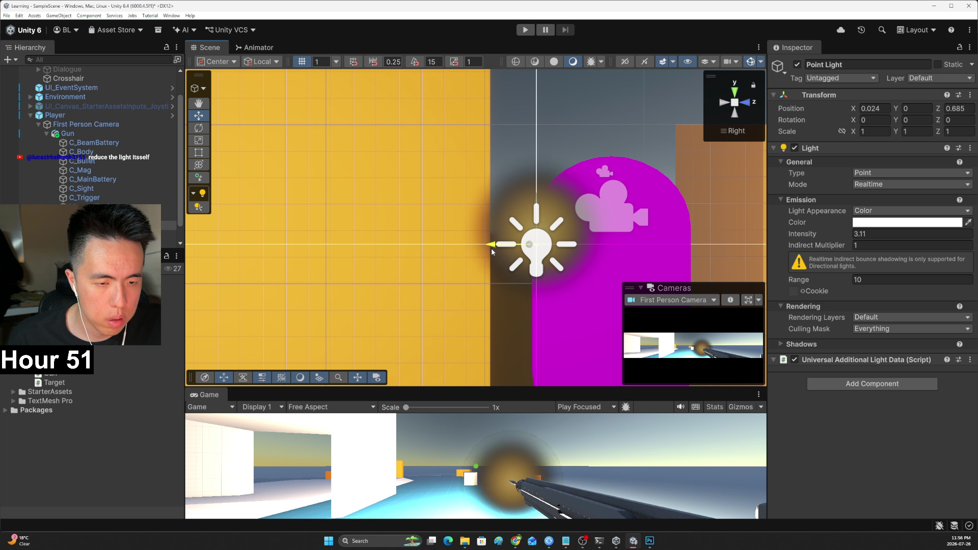
mouse_move(534, 204)
left_mouse_down()
mouse_move(538, 192)
mouse_move(379, 281)
left_mouse_up()
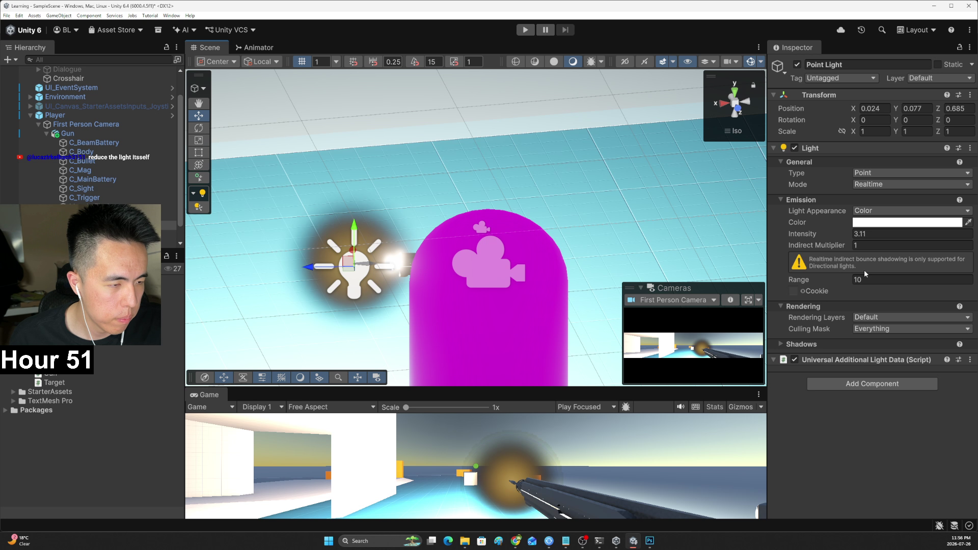
left_click(868, 235)
type("1")
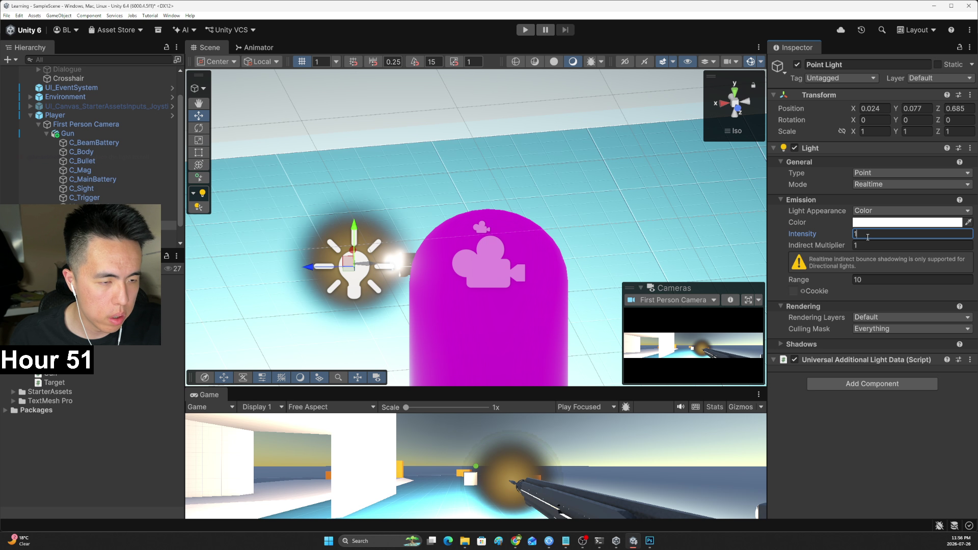
left_click(867, 246)
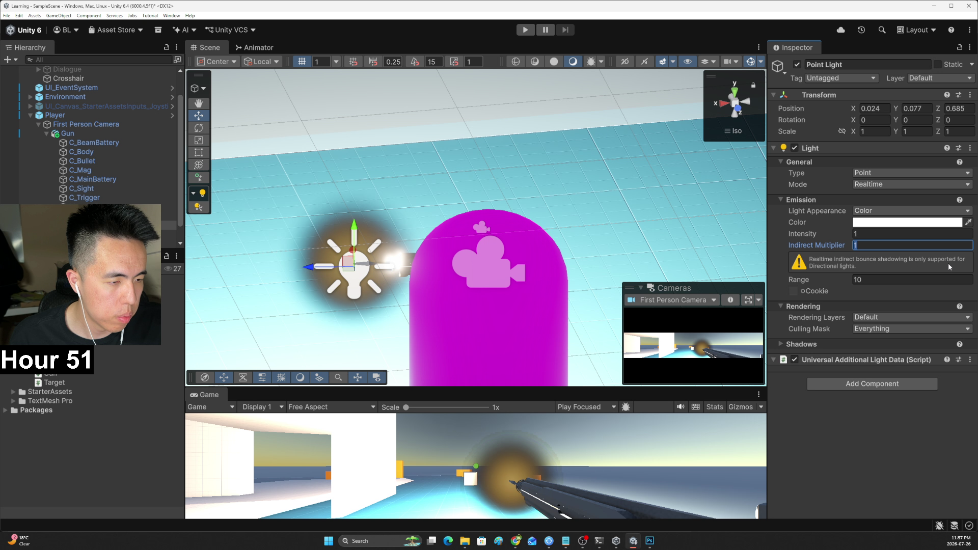
type("0")
left_click(886, 234)
type("0")
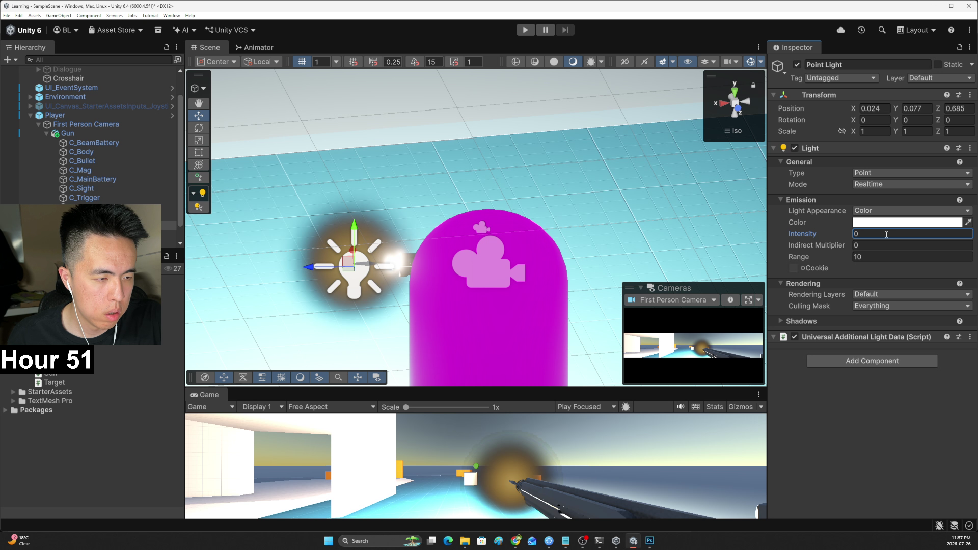
left_click(860, 257)
type("0")
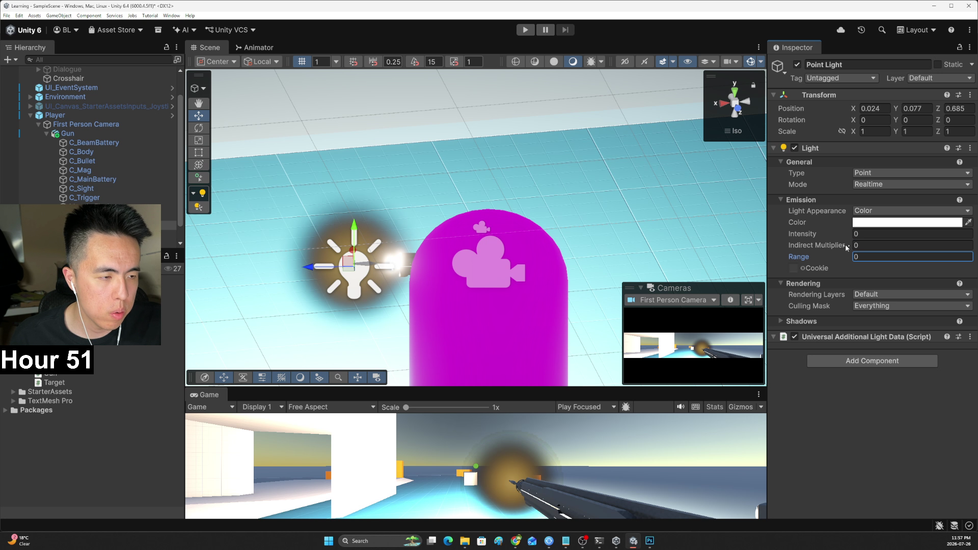
left_click(824, 249)
Confirm the Point Light's Intensity at 1 and compare it with the Particle System
mouse_move(586, 265)
left_mouse_down()
mouse_move(657, 280)
mouse_move(684, 254)
mouse_move(582, 247)
left_mouse_up()
left_click(504, 253)
left_click(582, 247)
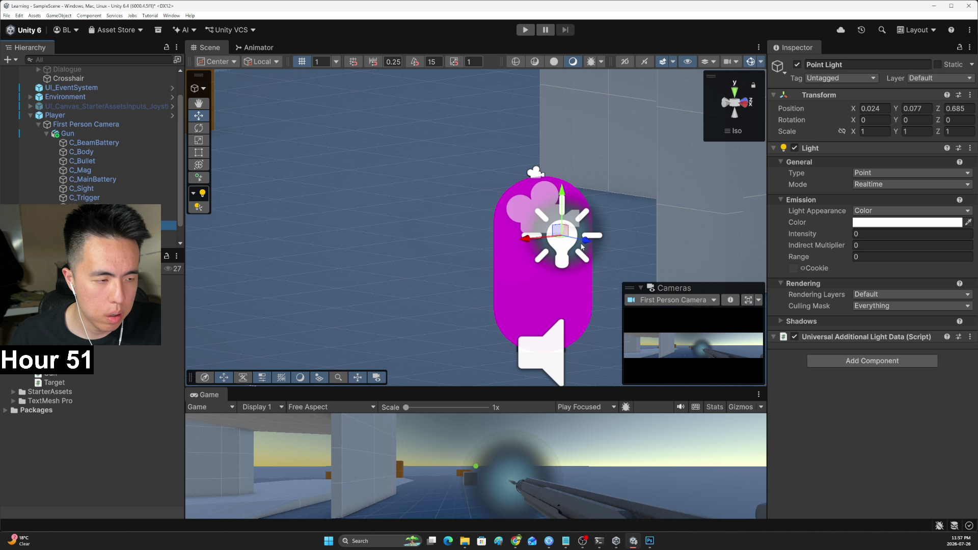
left_click(851, 236)
type("1")
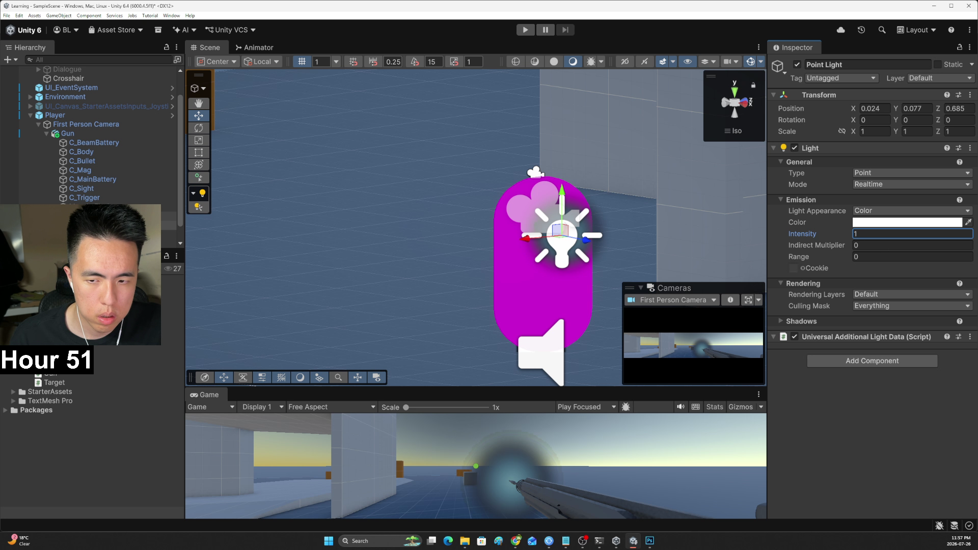
left_click(102, 234)
left_click(102, 224)
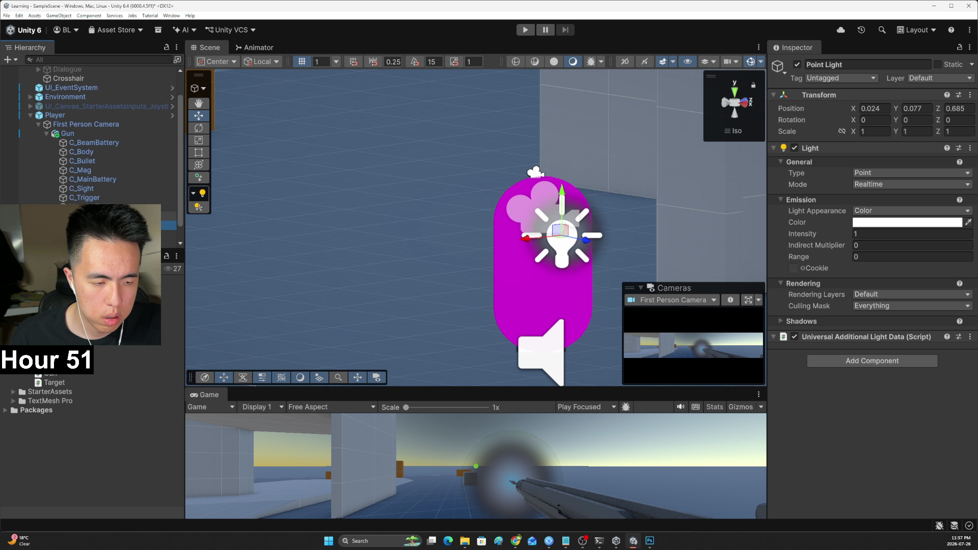
left_click(102, 216)
left_click(102, 225)
left_click(102, 216)
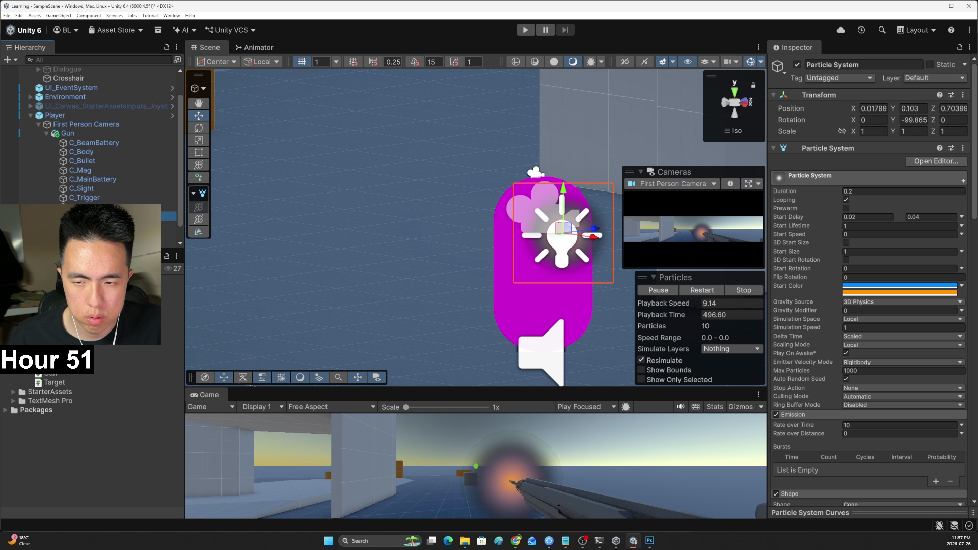
left_click(562, 234)
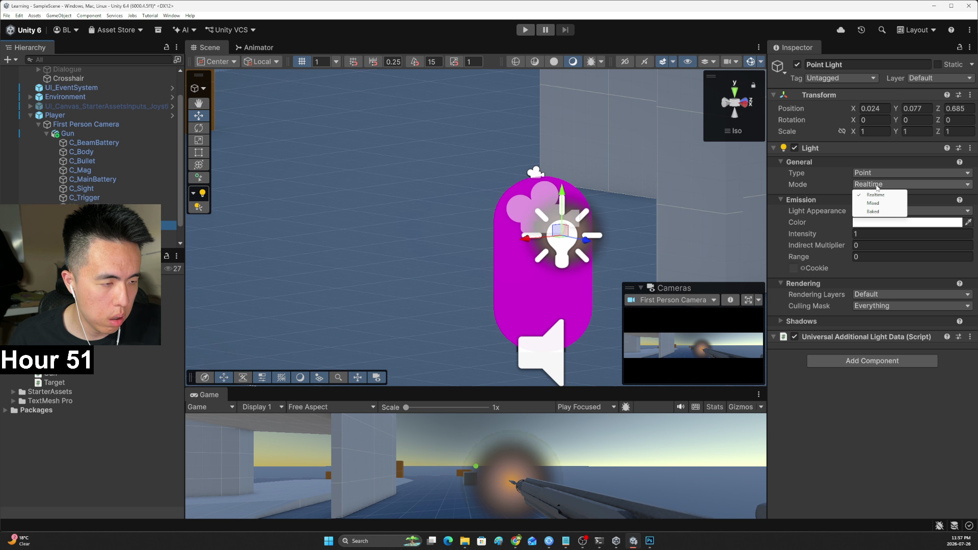
left_click(880, 204)
left_click(889, 184)
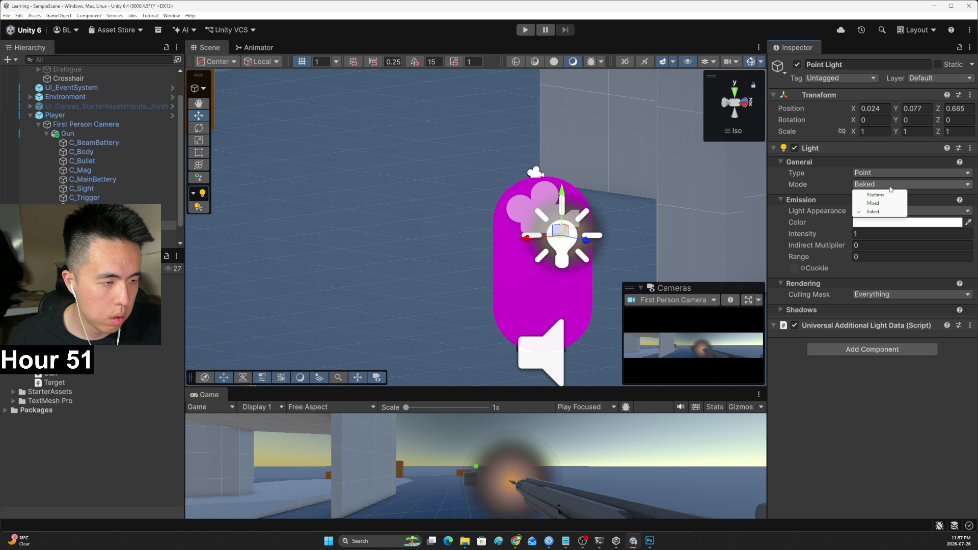
left_click(889, 181)
left_click(889, 177)
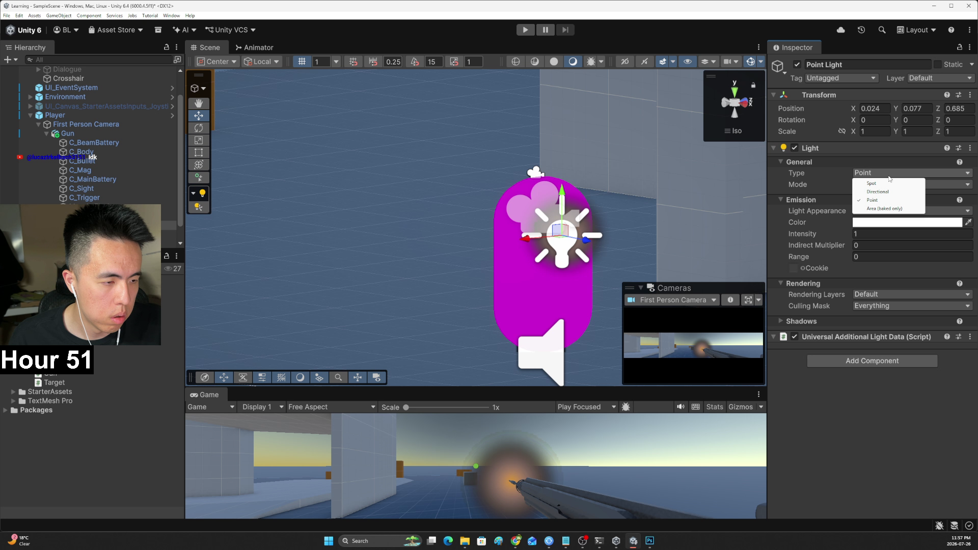
left_click(826, 245)
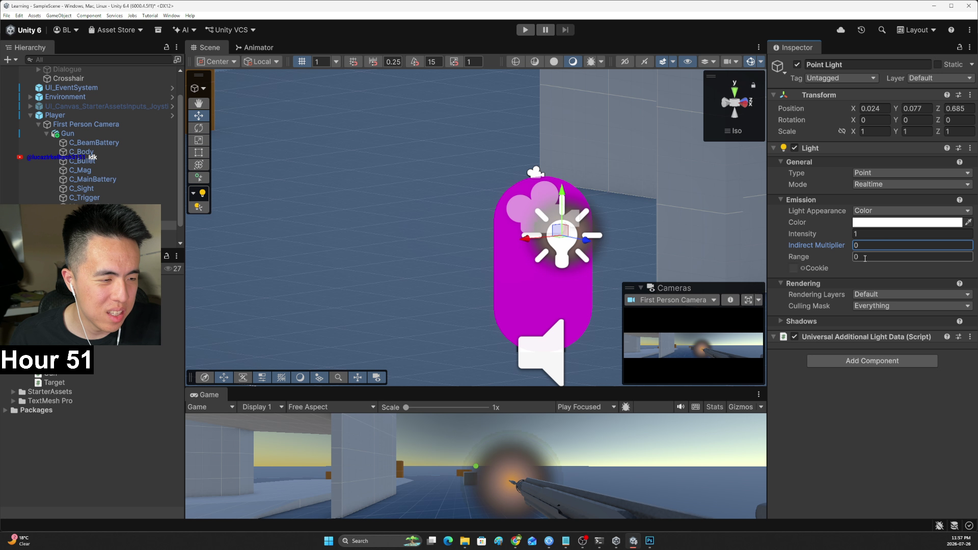
left_click(816, 268)
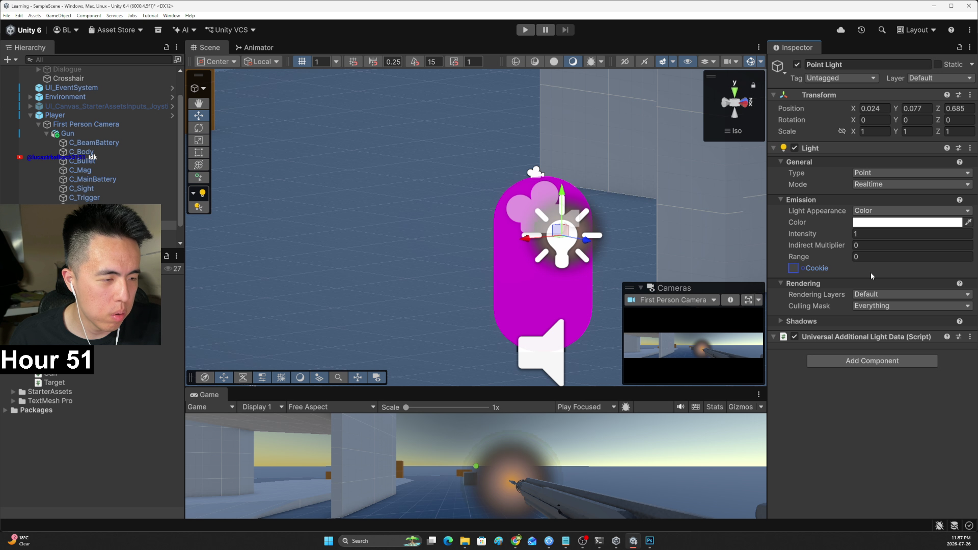
left_click(560, 234)
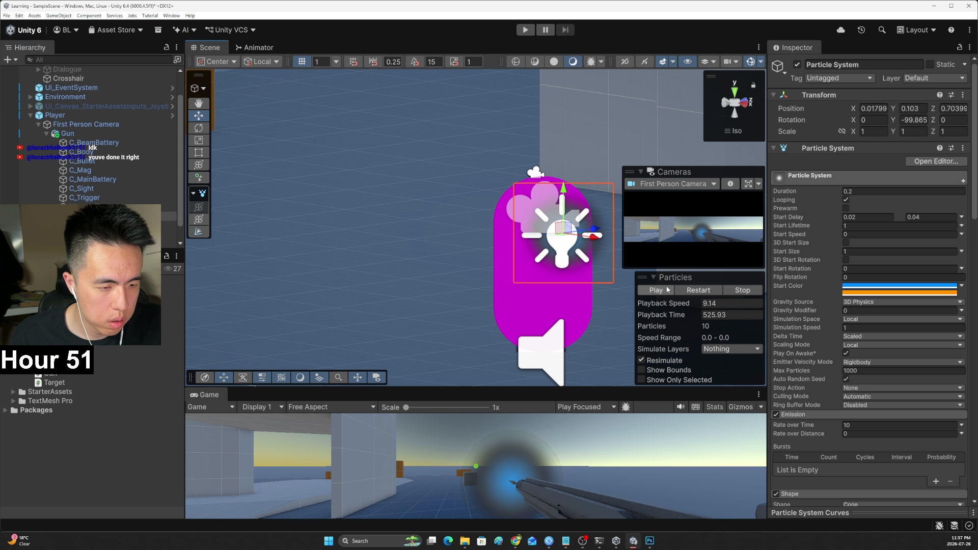
Restart the muzzle flash preview and enlarge the Game view to reach the Lights module
left_click(688, 291)
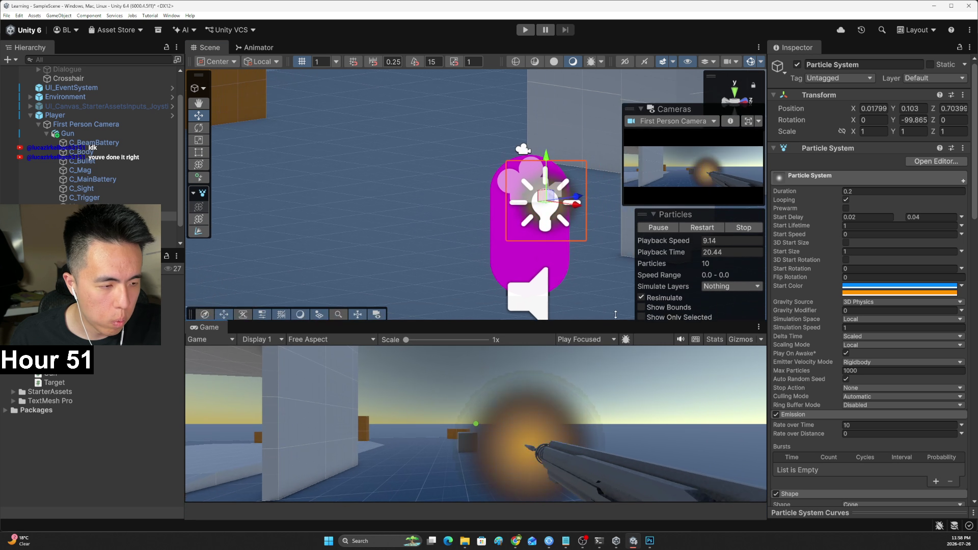
left_click_drag(606, 388, 606, 306)
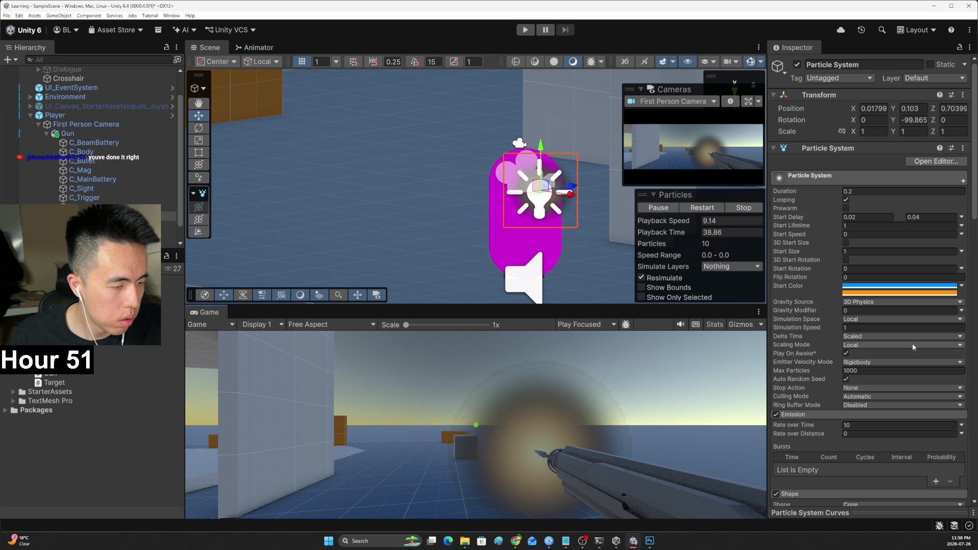
scroll(894, 344, "down", 2)
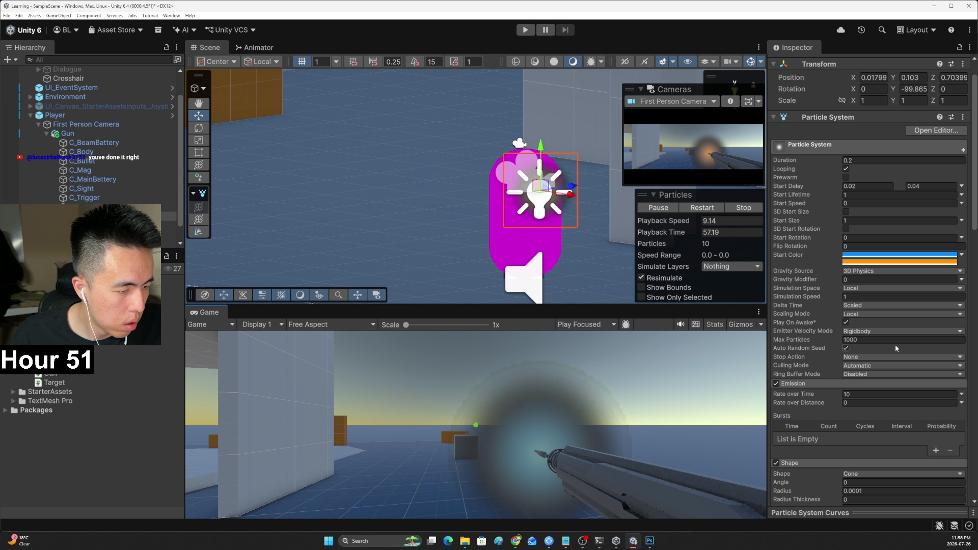
scroll(894, 345, "down", 10)
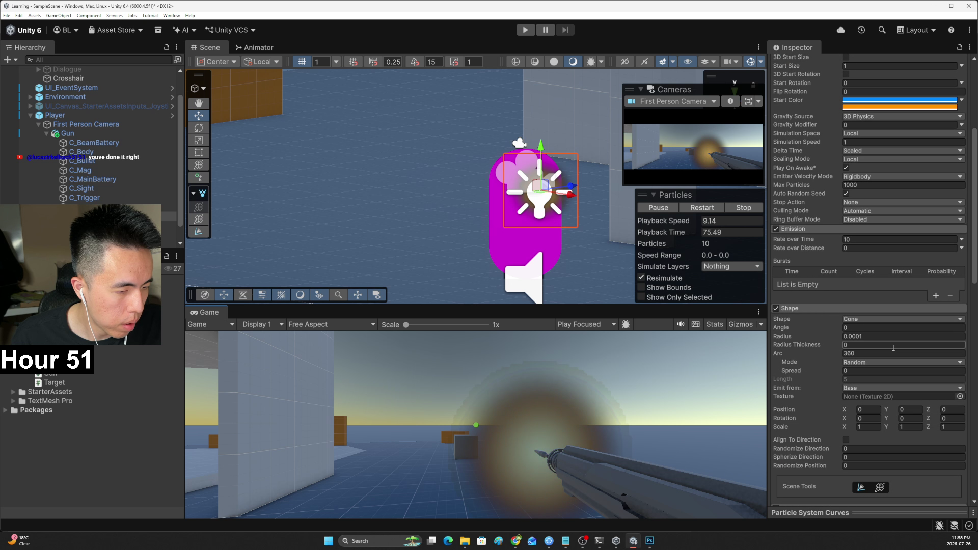
scroll(880, 344, "down", 10)
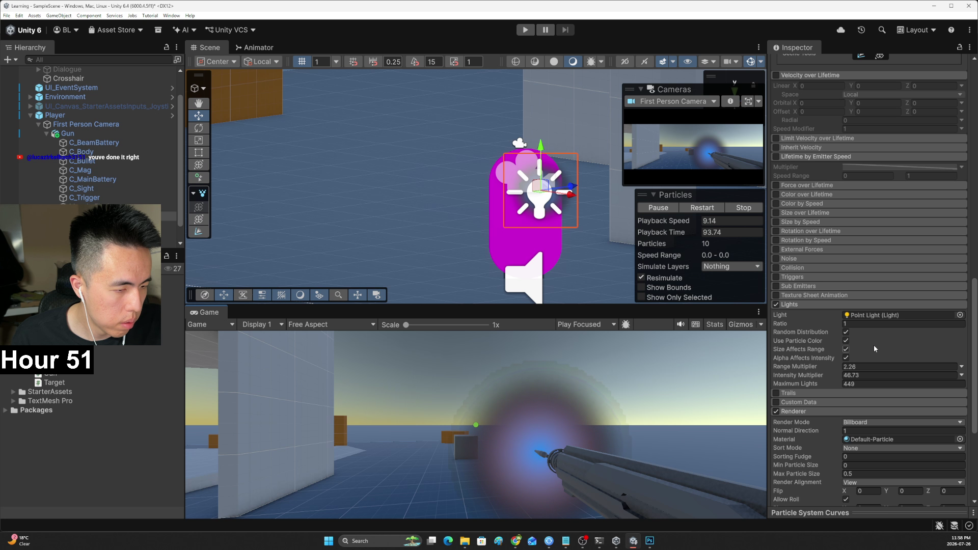
Test Use Particle Color and Random Distribution off with restarts, then turn them back on
left_click(885, 327)
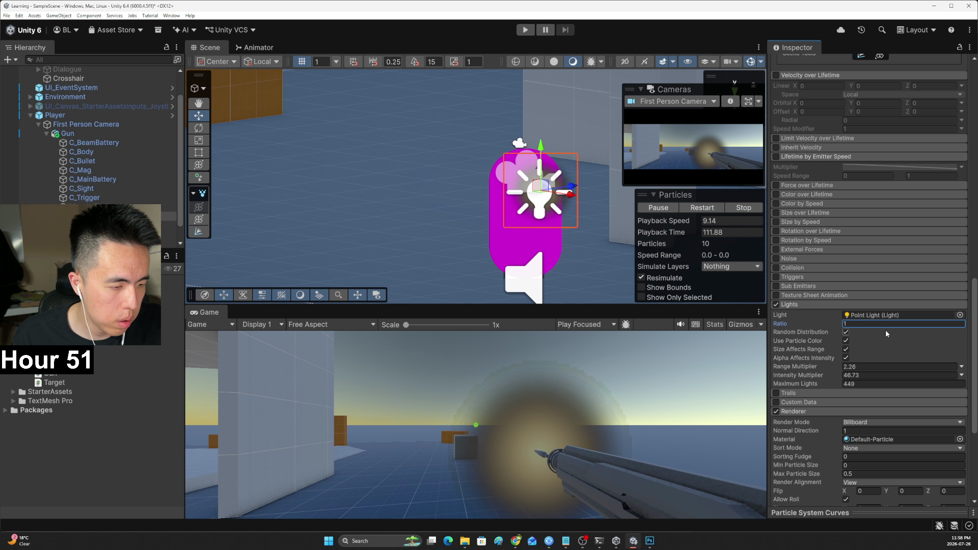
type("2")
left_click(896, 344)
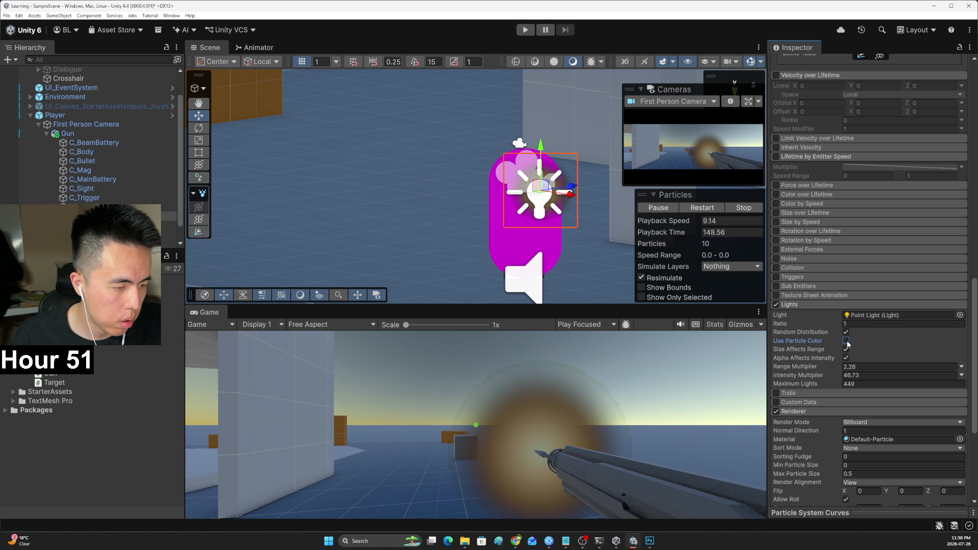
left_click(846, 341)
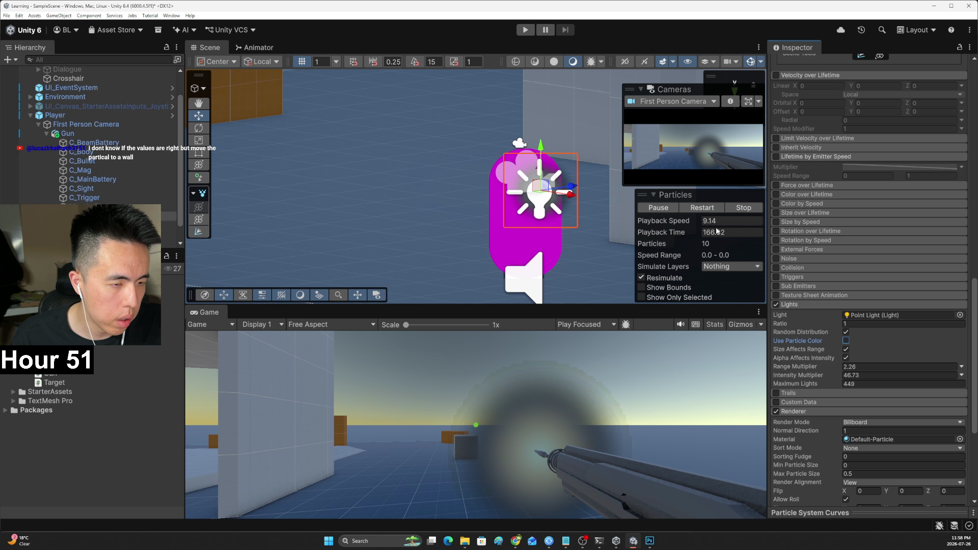
left_click(700, 208)
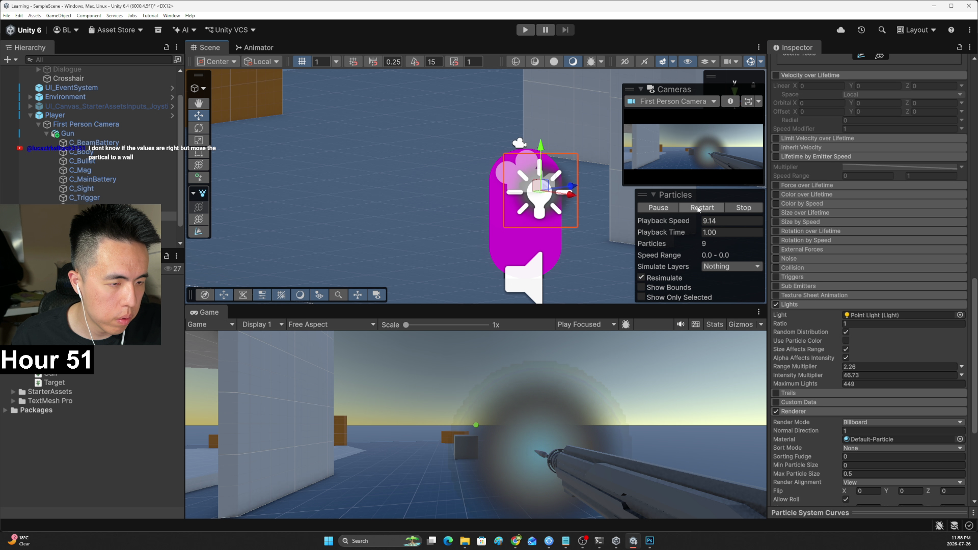
left_click(846, 332)
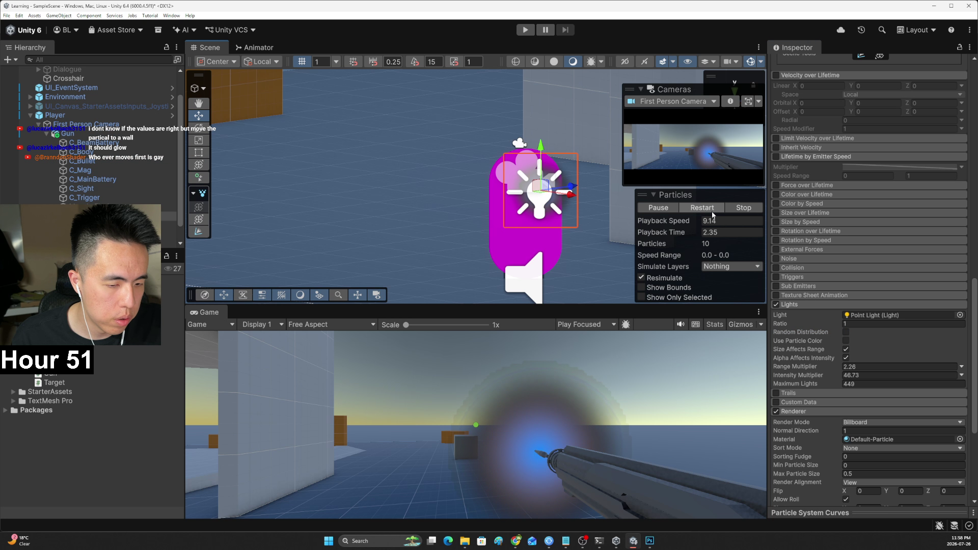
left_click(703, 207)
left_click(846, 332)
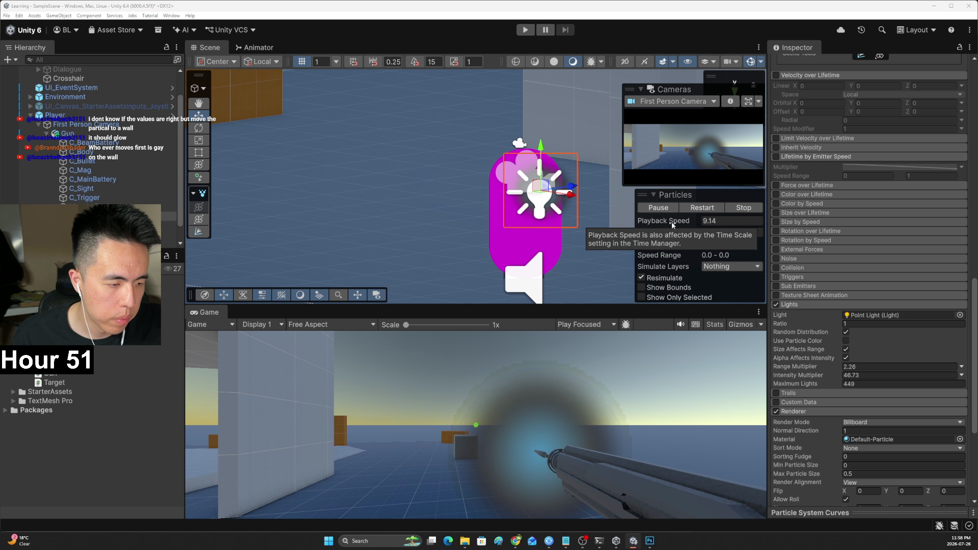
key("alt+Tab")
left_click(583, 304)
Pause the particle tutorial at 7:46 and return to the Unity editor
left_click(635, 351)
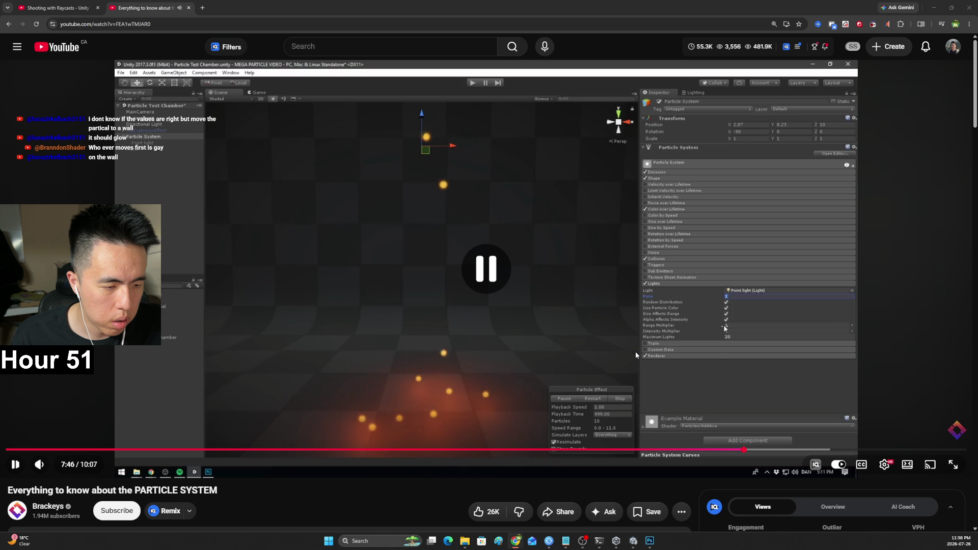
key("alt+Tab")
key("alt+Tab")
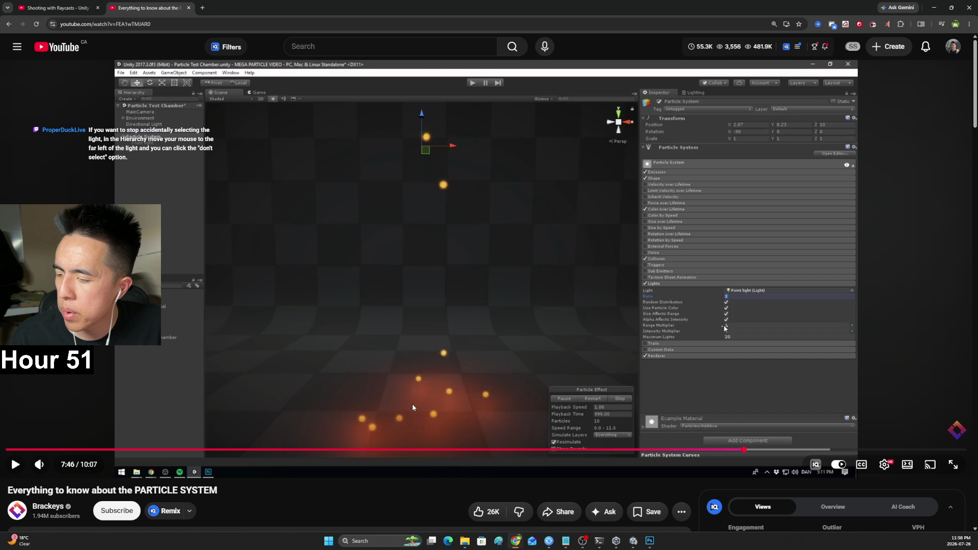
key("alt+Tab")
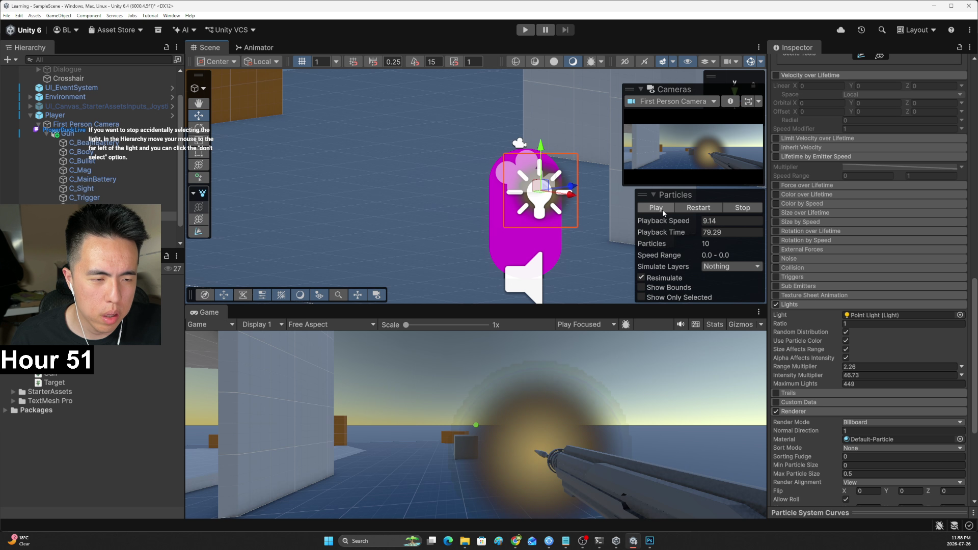
Pause the preview and inspect the Lights module's Point Light and the Default-Particle material
left_click(661, 209)
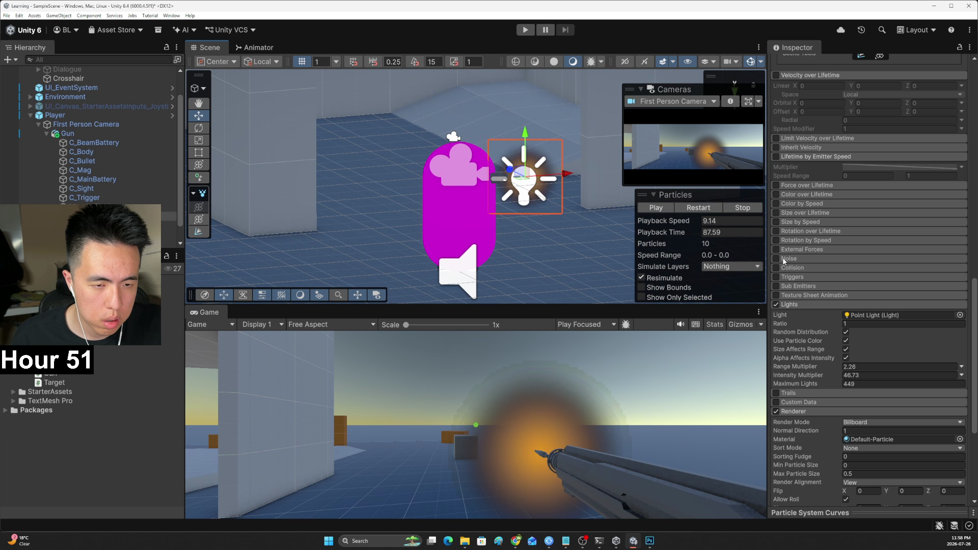
double_click(866, 315)
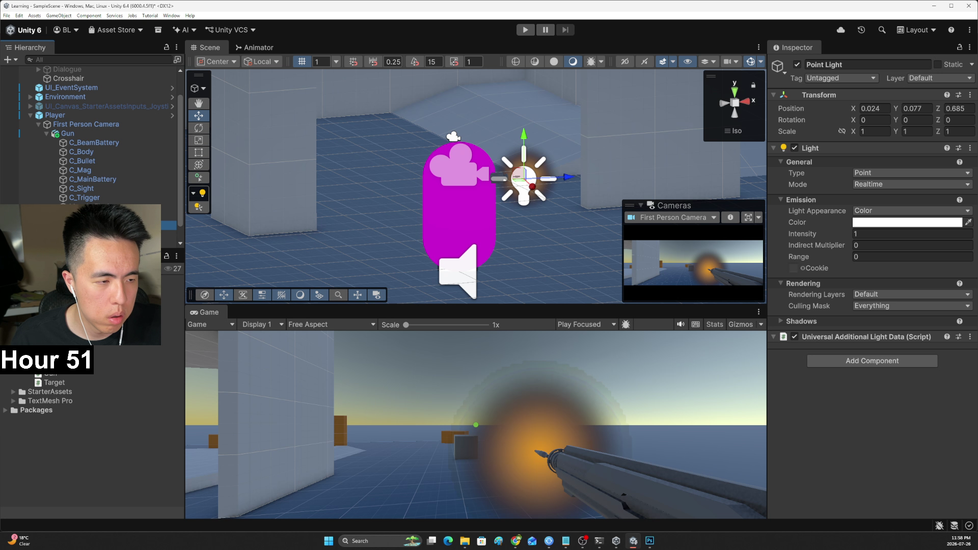
key("ctrl+z")
scroll(824, 366, "down", 15)
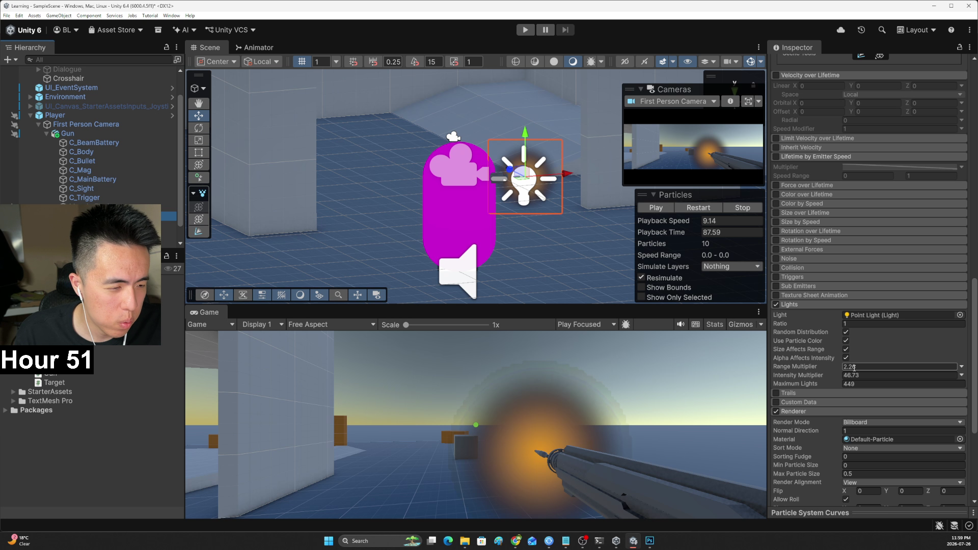
scroll(848, 367, "down", 3)
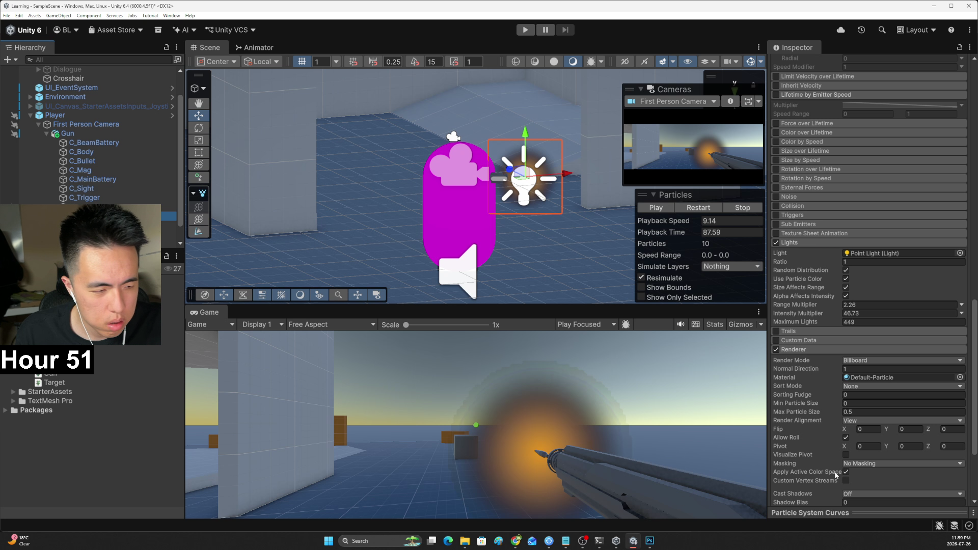
left_click(873, 377)
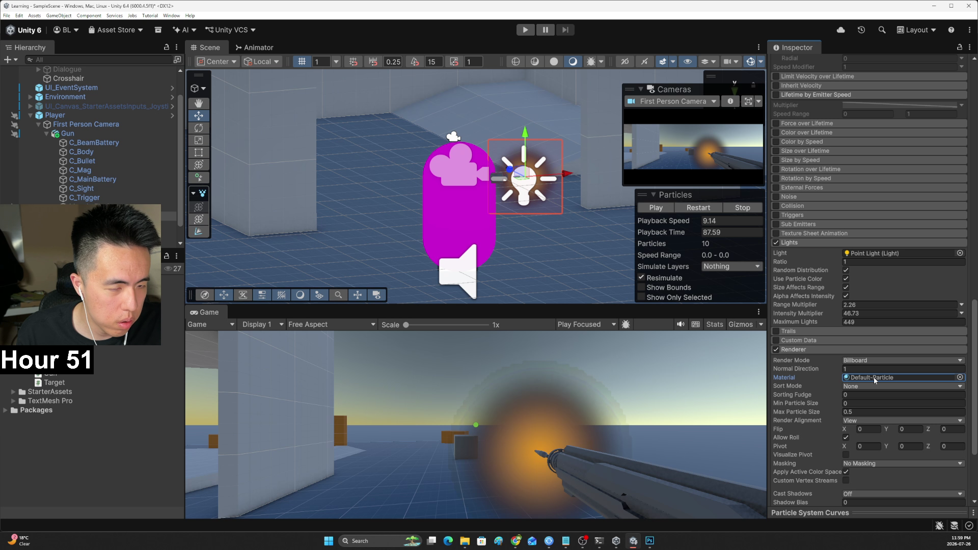
double_click(873, 377)
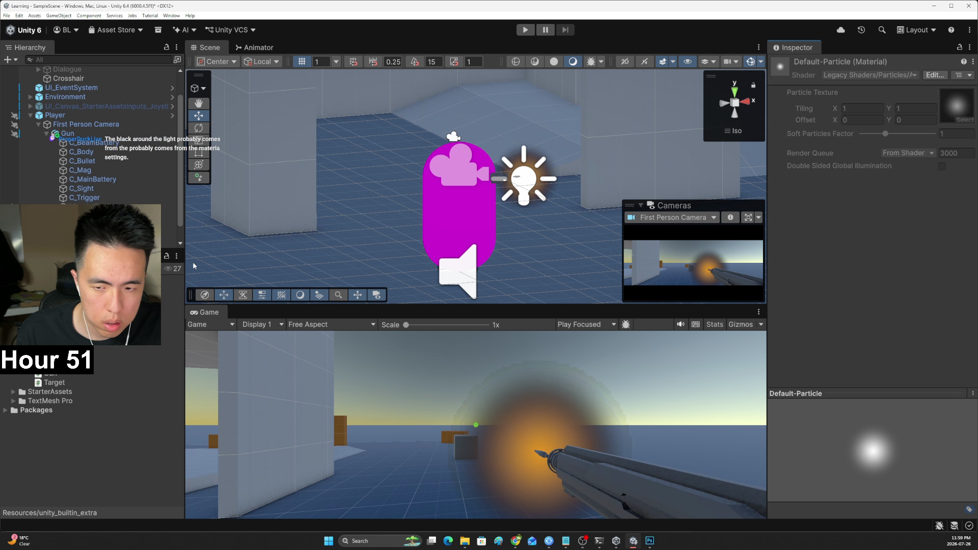
left_click(168, 216)
Set the Lights Range Multiplier 7.73, Intensity Multiplier 8.18 and Maximum Lights 6
scroll(860, 347, "down", 5)
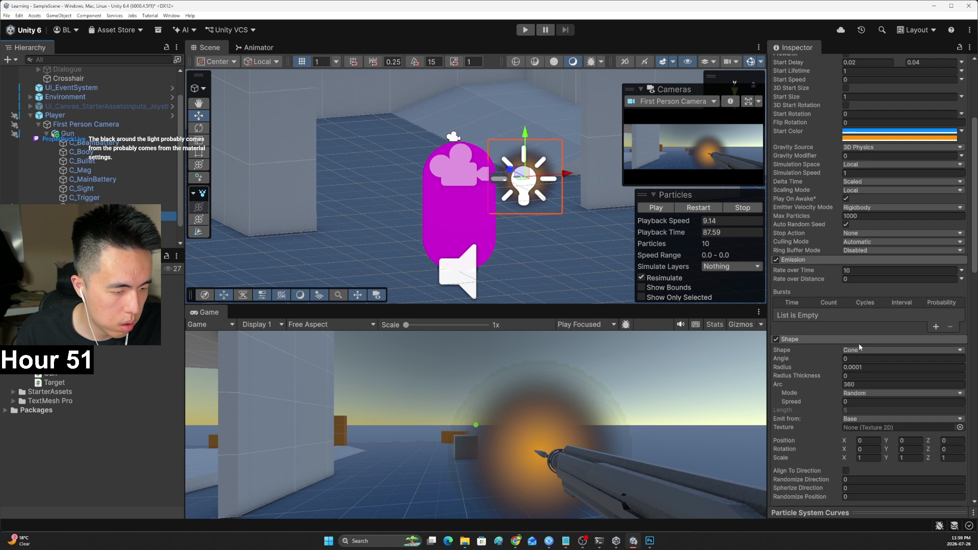
scroll(859, 347, "down", 10)
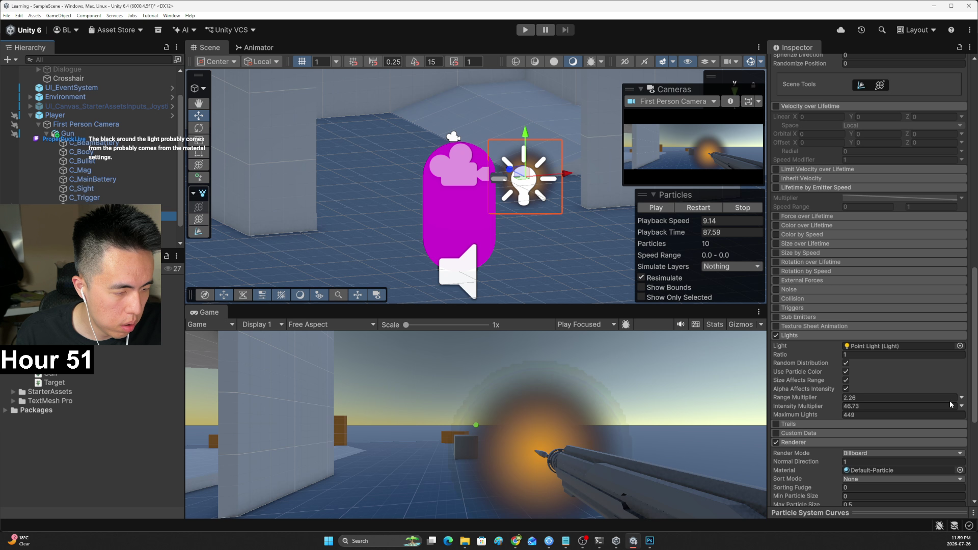
left_click(829, 400)
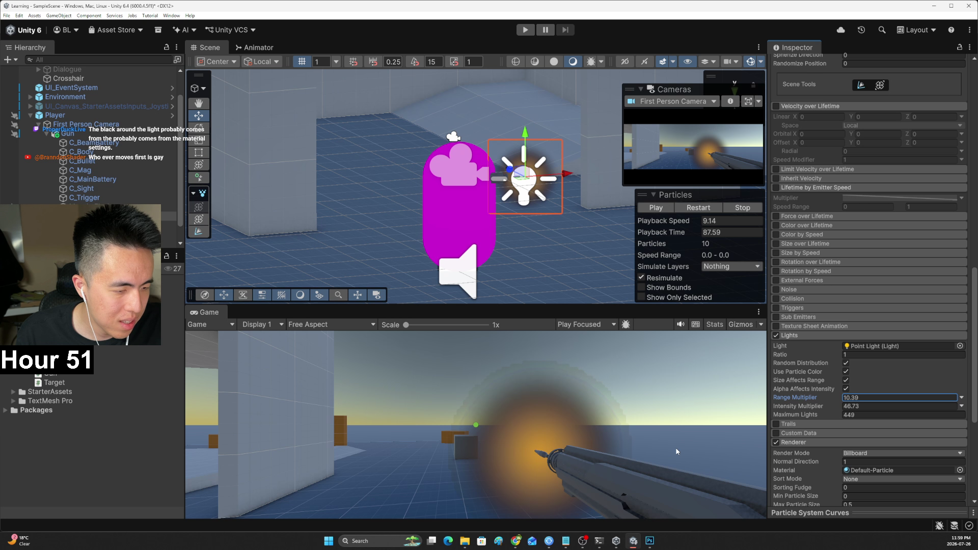
left_click_drag(810, 406, 921, 406)
left_click(922, 404)
type("0")
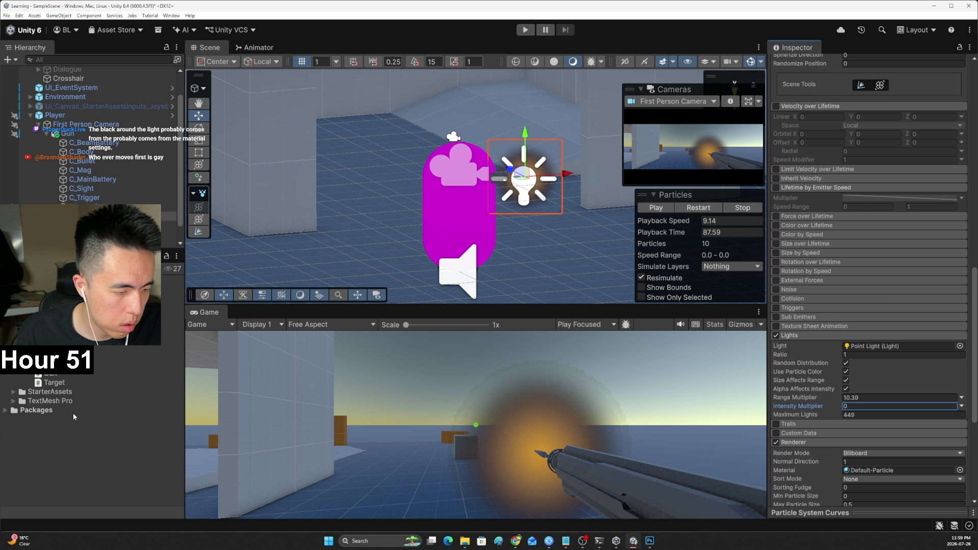
type("11.17")
left_click_drag(832, 416, 798, 419)
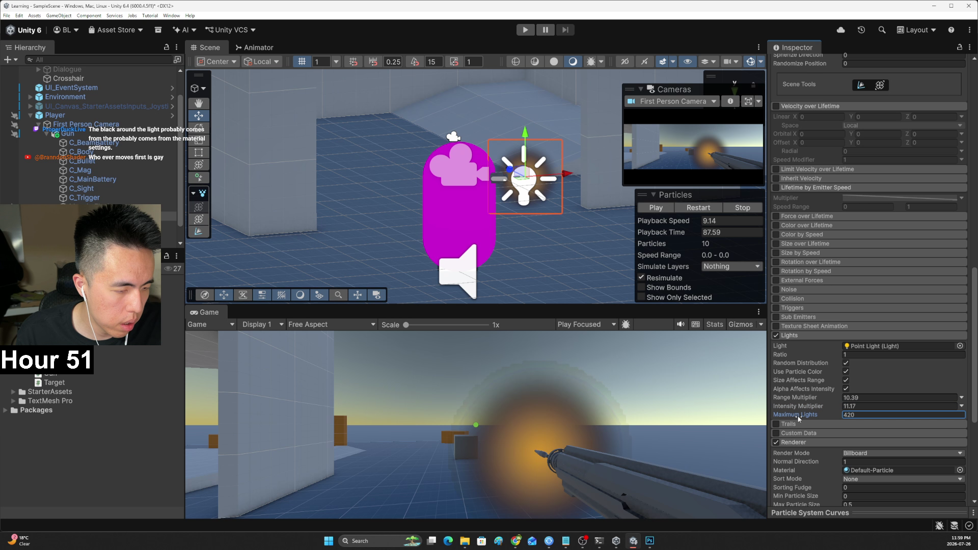
type("60")
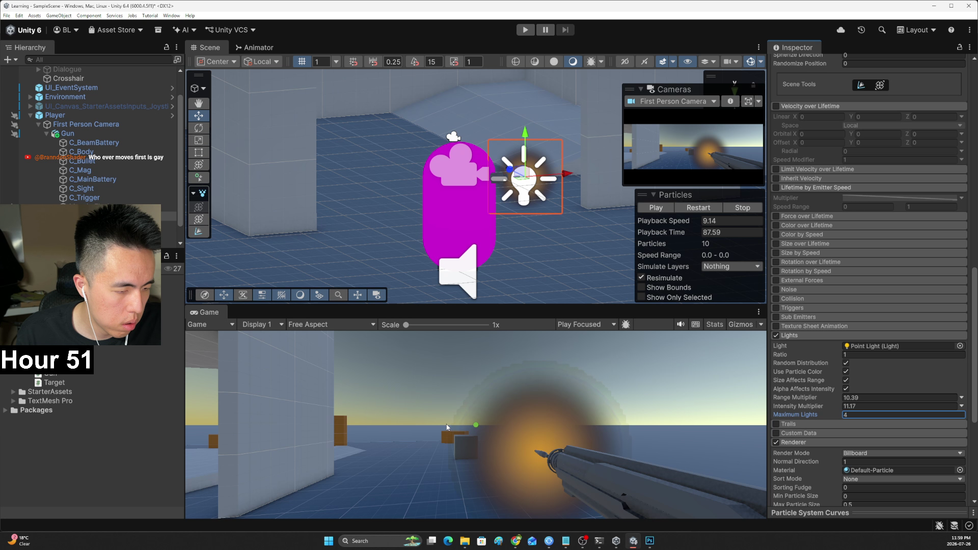
type("8")
mouse_move(801, 400)
left_mouse_down()
mouse_move(782, 401)
mouse_move(788, 414)
left_mouse_up()
Replay and restart the particle preview, then bring the YouTube tutorial forward
left_click(665, 209)
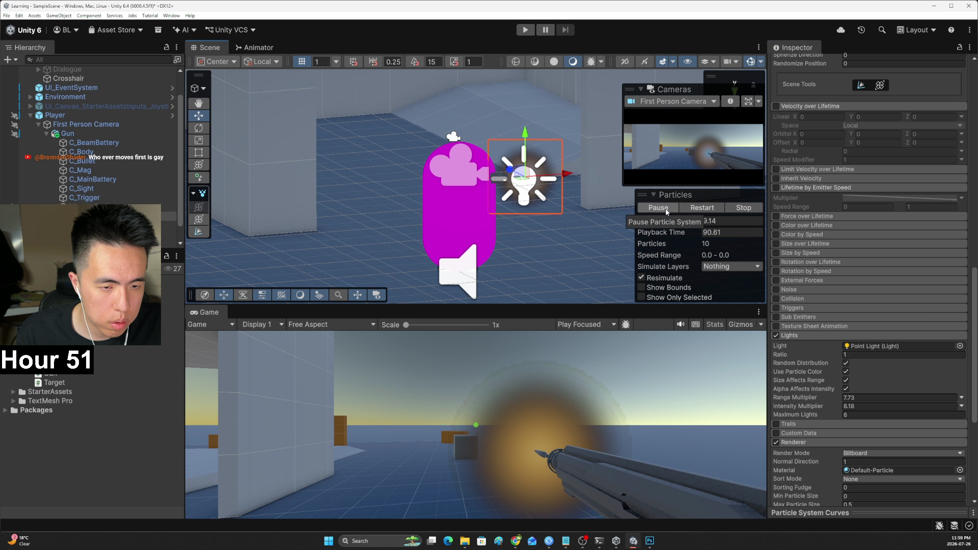
left_click(697, 207)
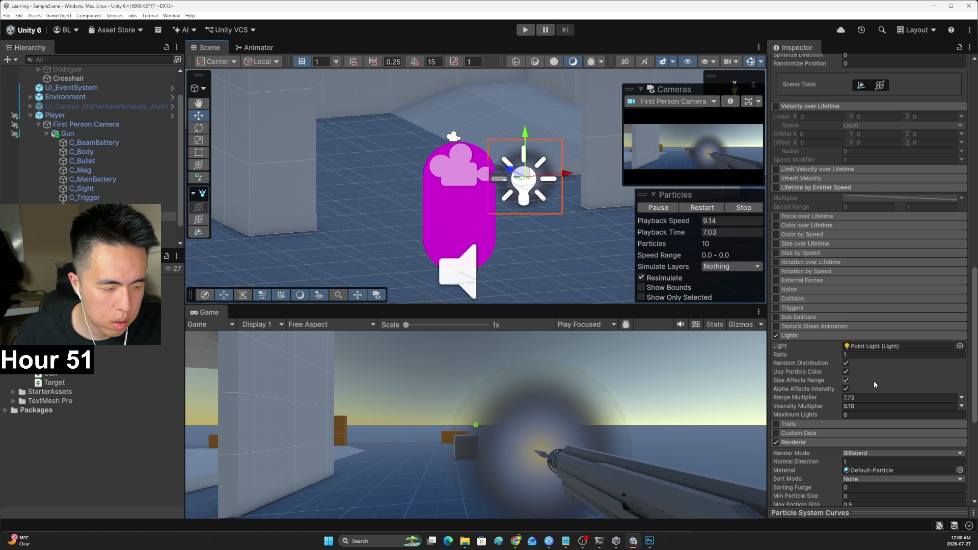
scroll(873, 381, "down", 3)
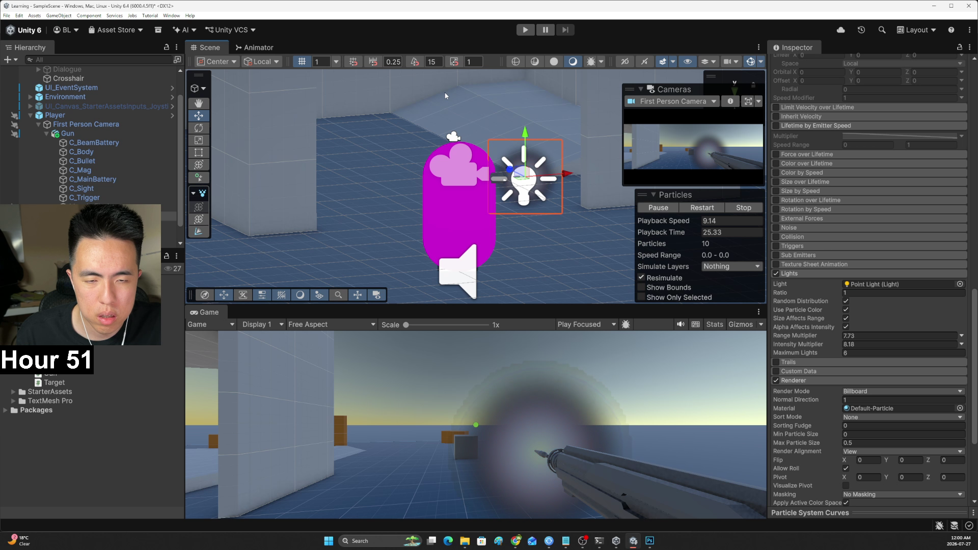
key("alt+Tab")
key("alt+Tab")
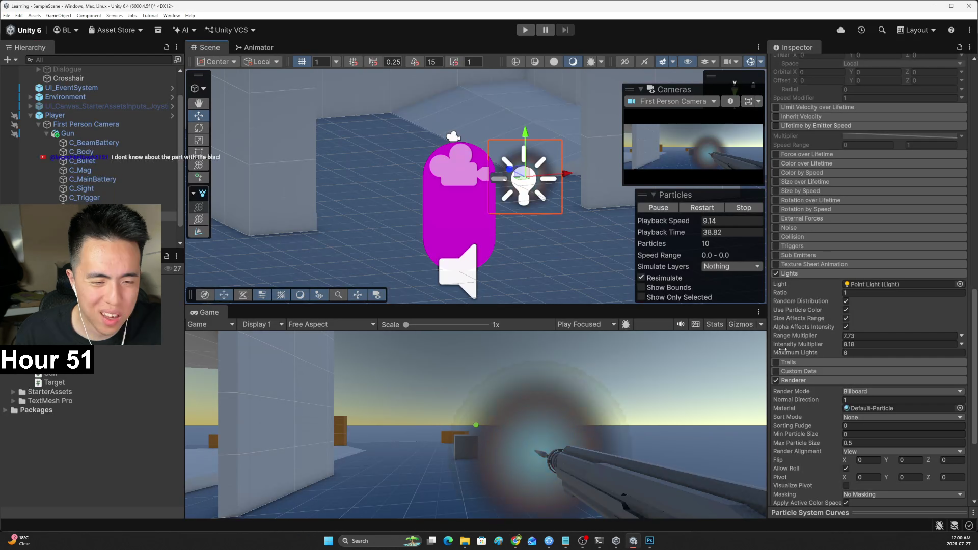
key("alt+Tab")
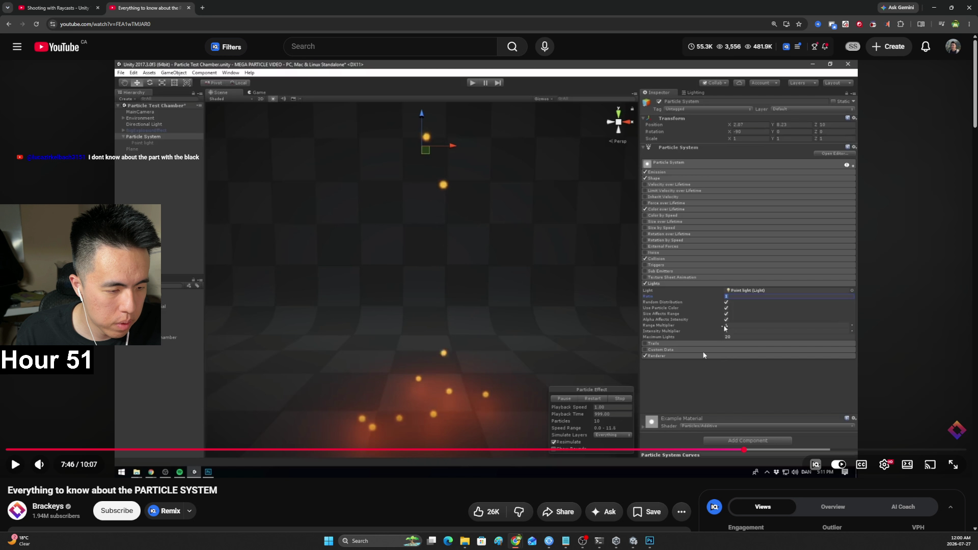
Set Range and Intensity Multiplier to 1 and Maximum Lights to 20
left_click(666, 368)
left_click(664, 386)
key("alt+Tab")
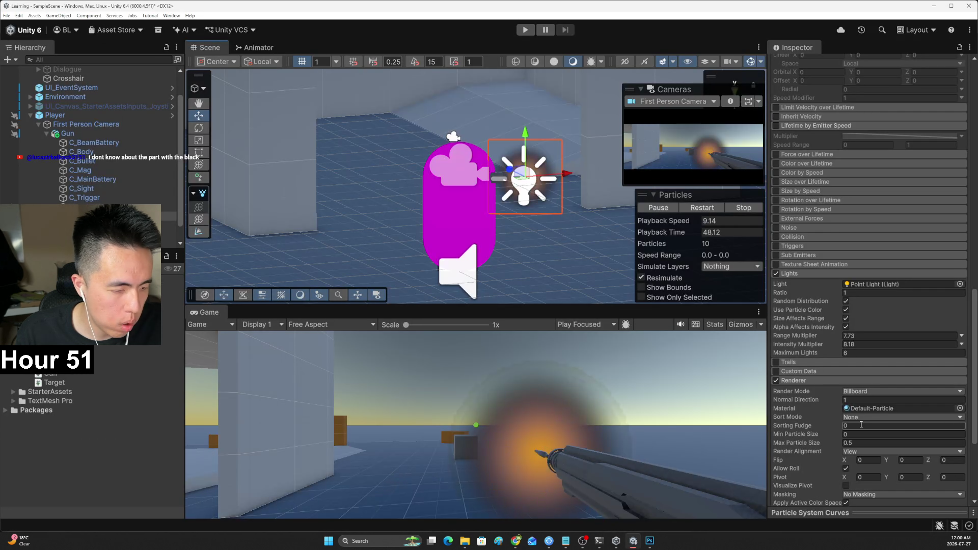
scroll(860, 424, "down", 5)
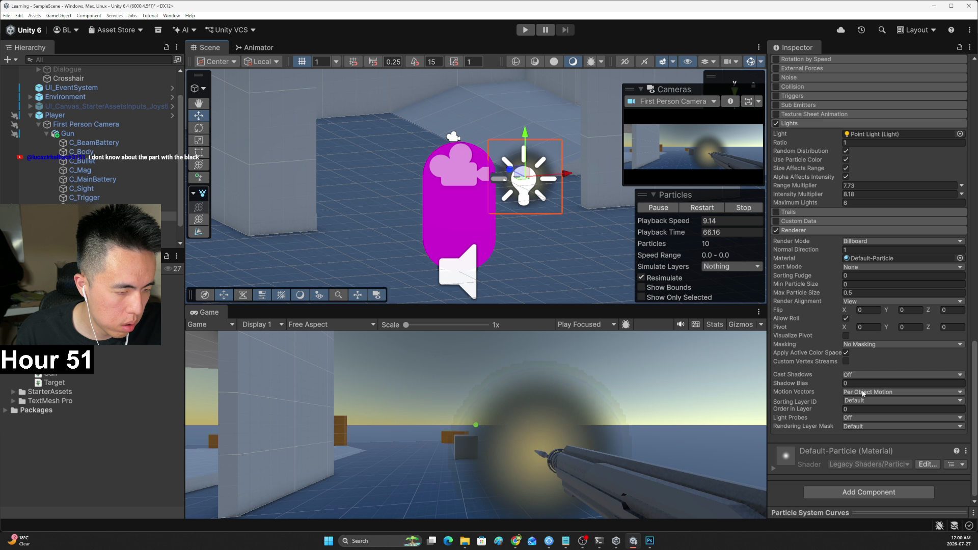
scroll(866, 343, "up", 3)
left_click(860, 278)
type("1")
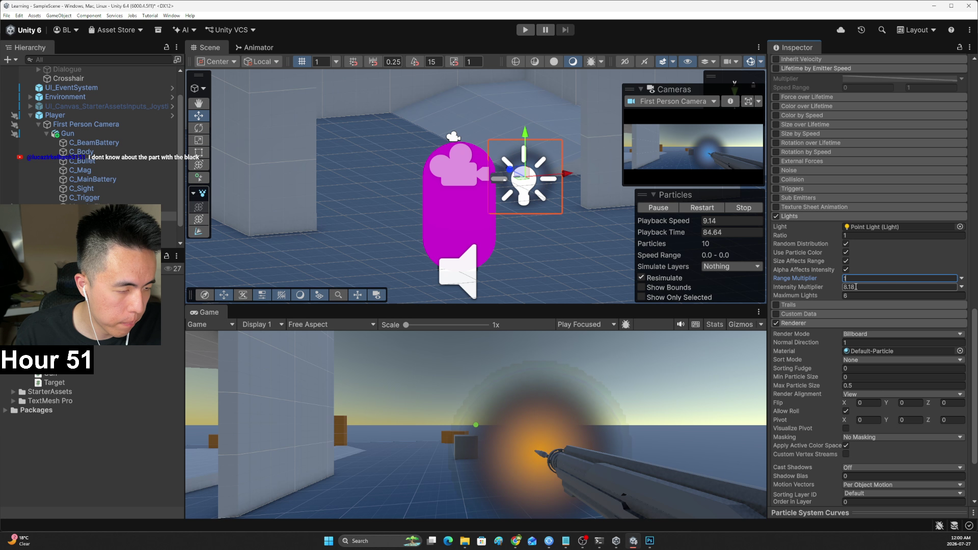
left_click(856, 287)
type("1")
left_click(859, 296)
type("2")
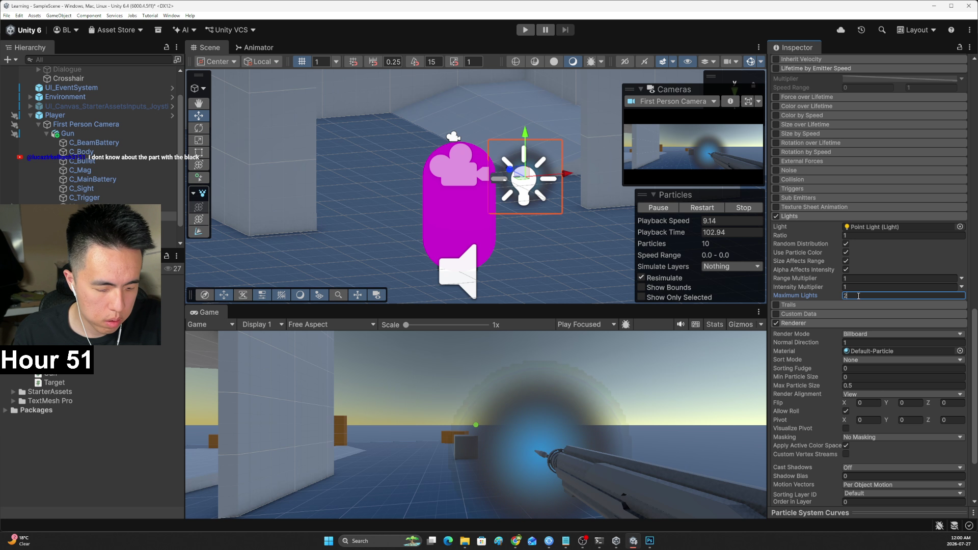
type("0")
Restart and pause the particle preview to check the new light settings
left_click(658, 208)
left_click(659, 208)
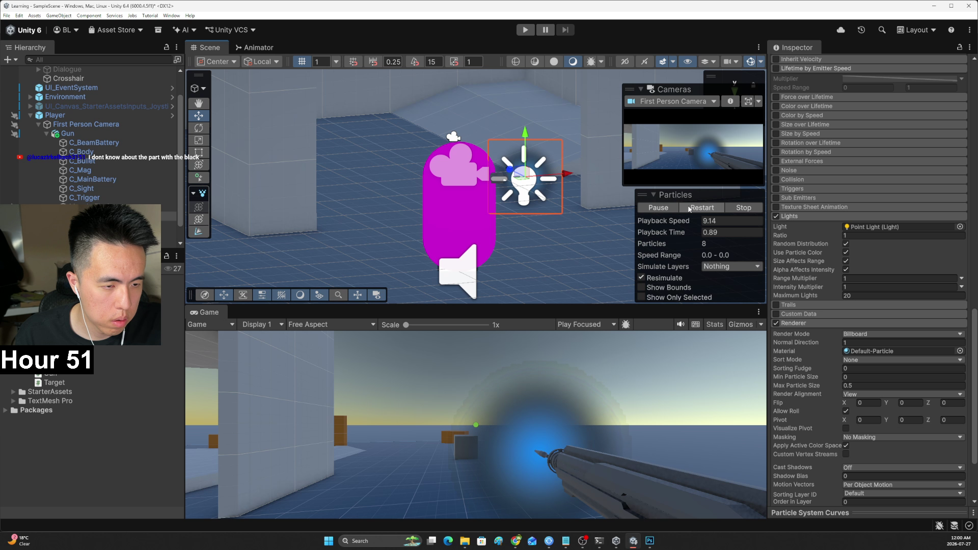
left_click(663, 208)
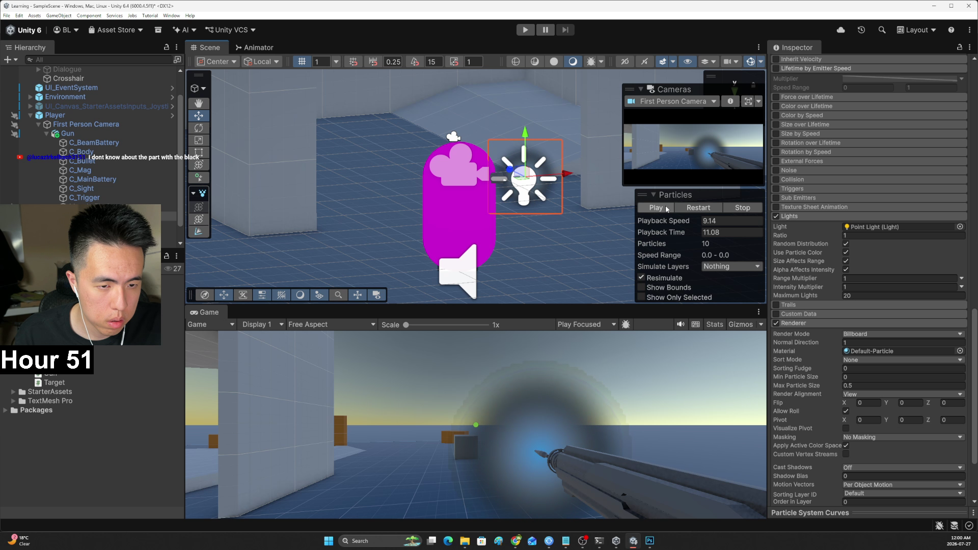
key("alt+Tab")
Play the tutorial on, pause it at 7:53, and return to Unity
left_click(487, 370)
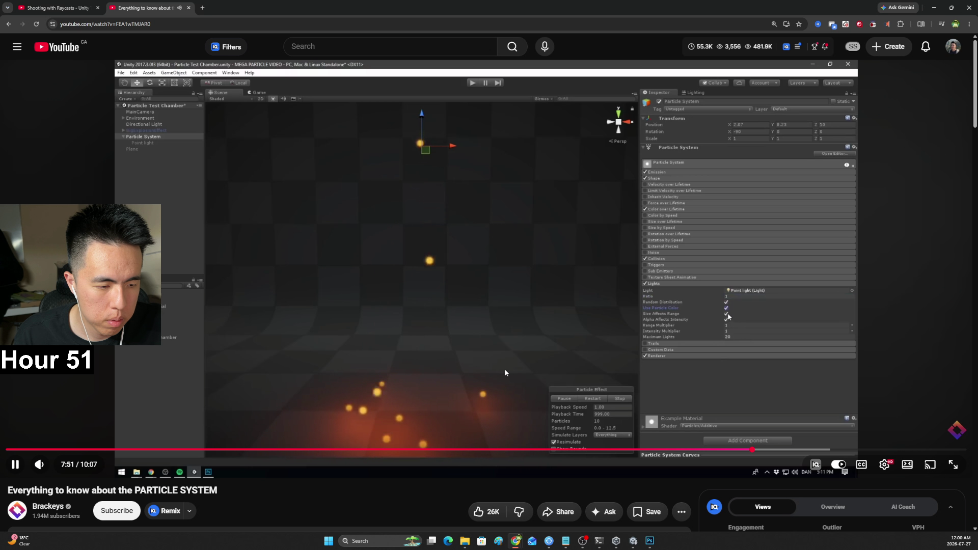
left_click(505, 373)
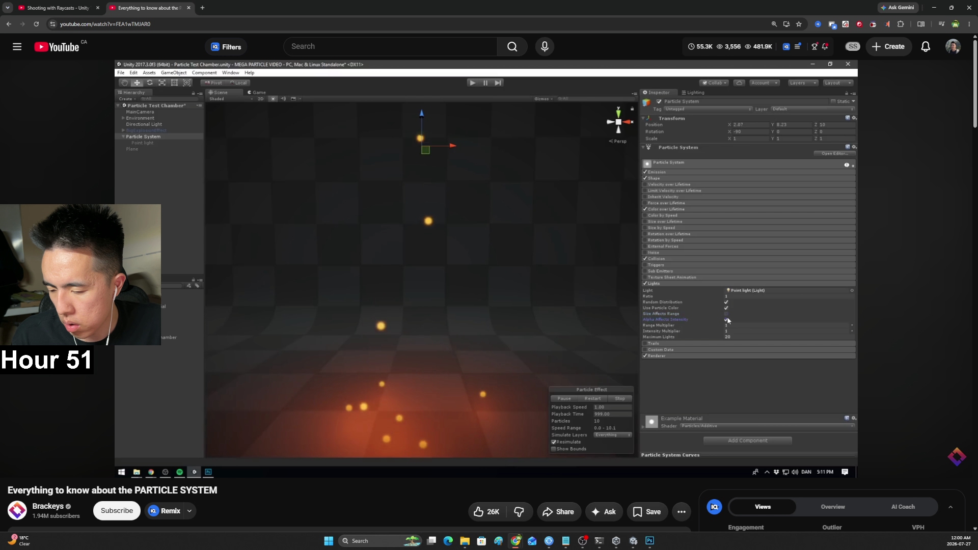
key("alt+Tab")
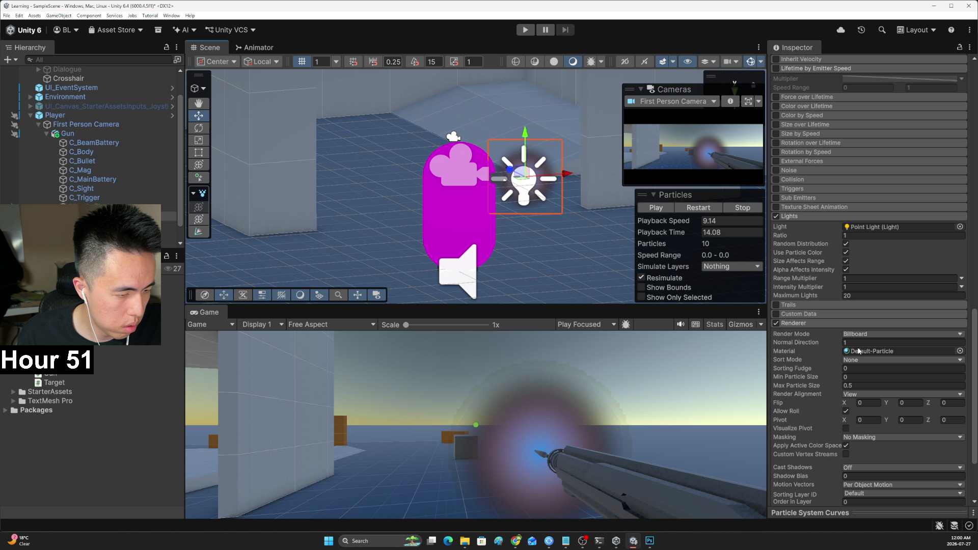
Swap the Renderer material from Default-Particle to Default-ParticleSystem
double_click(847, 351)
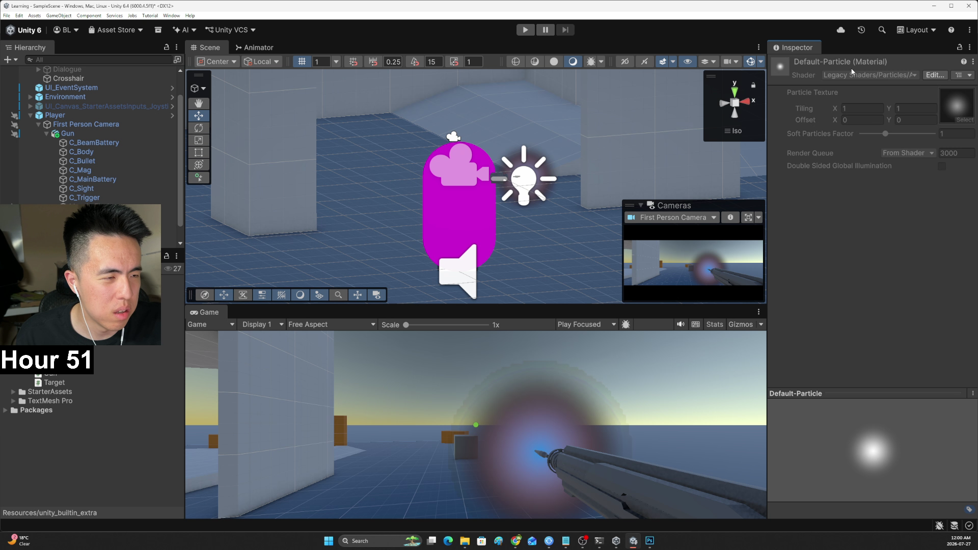
left_click(973, 393)
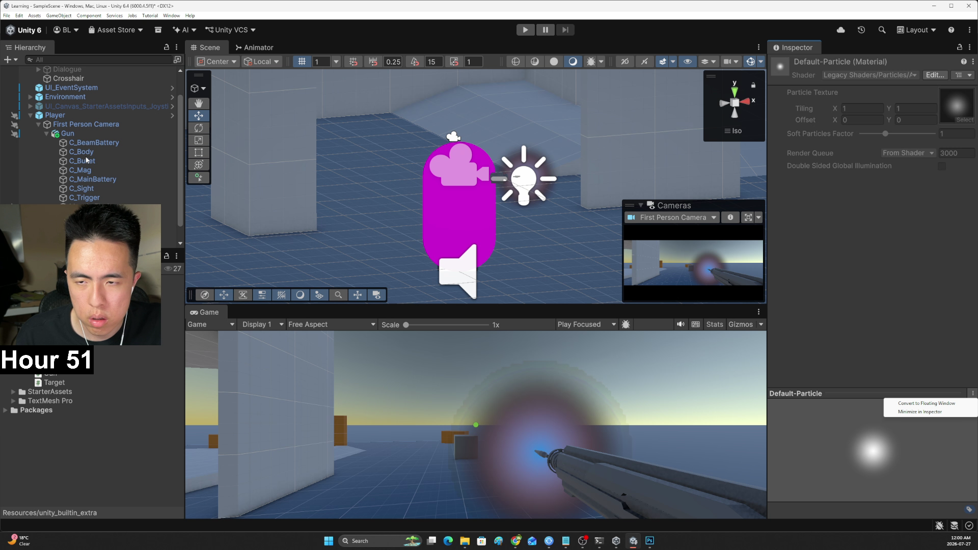
left_click(87, 216)
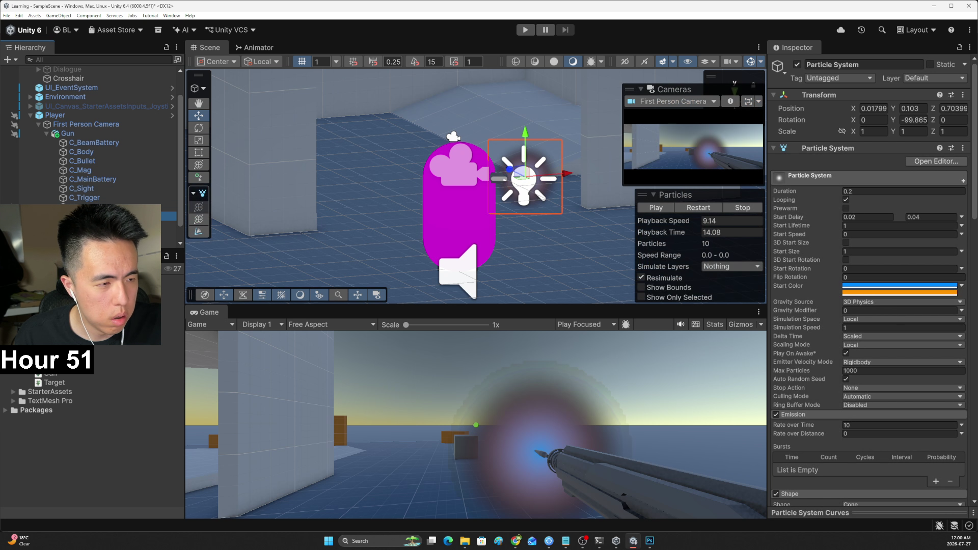
scroll(877, 363, "down", 5)
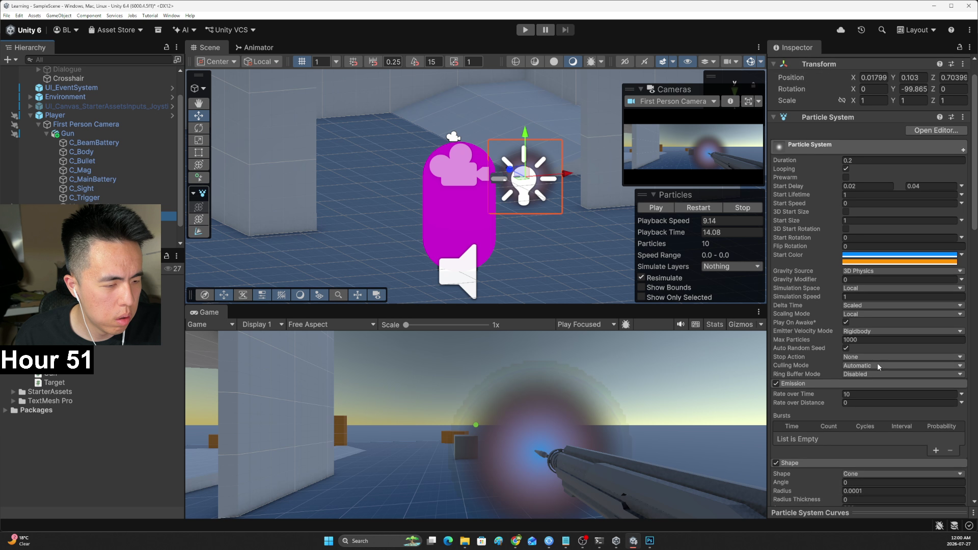
scroll(887, 352, "down", 20)
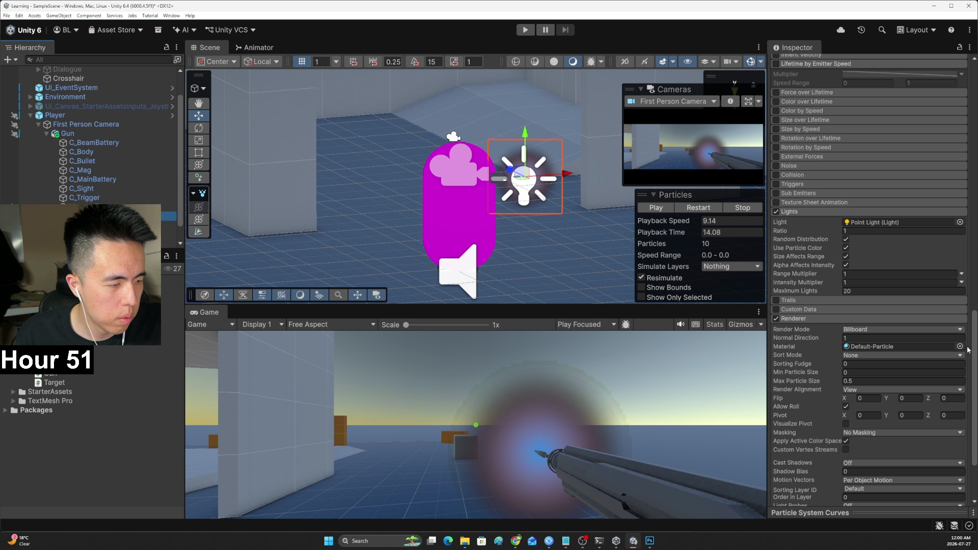
left_click(960, 346)
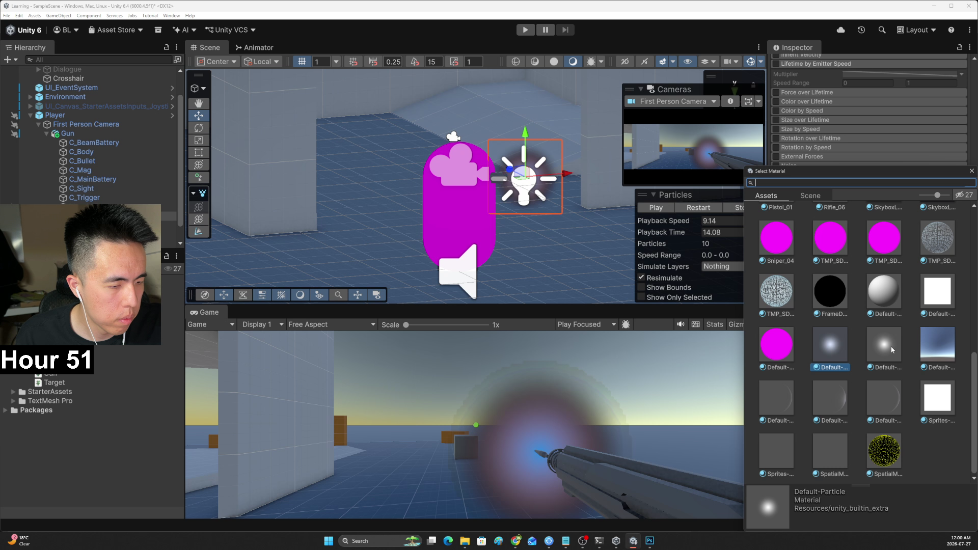
left_click(891, 350)
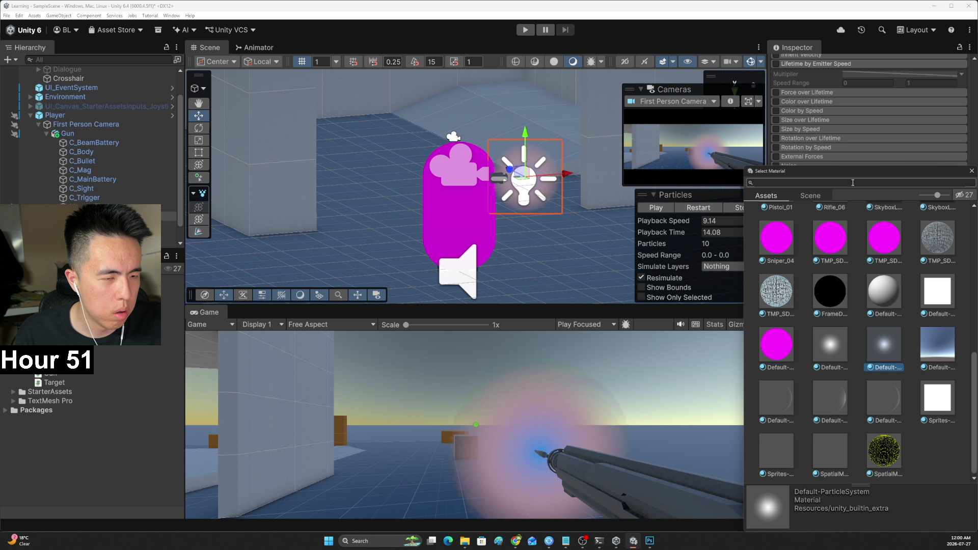
left_click(971, 172)
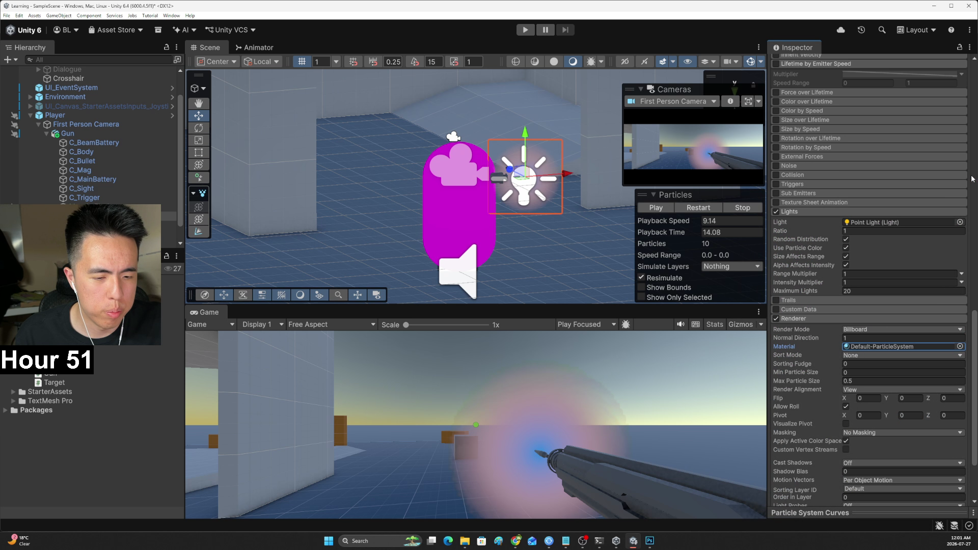
Replay and pause the particles, then expand the Default-ParticleSystem material settings
left_click(692, 207)
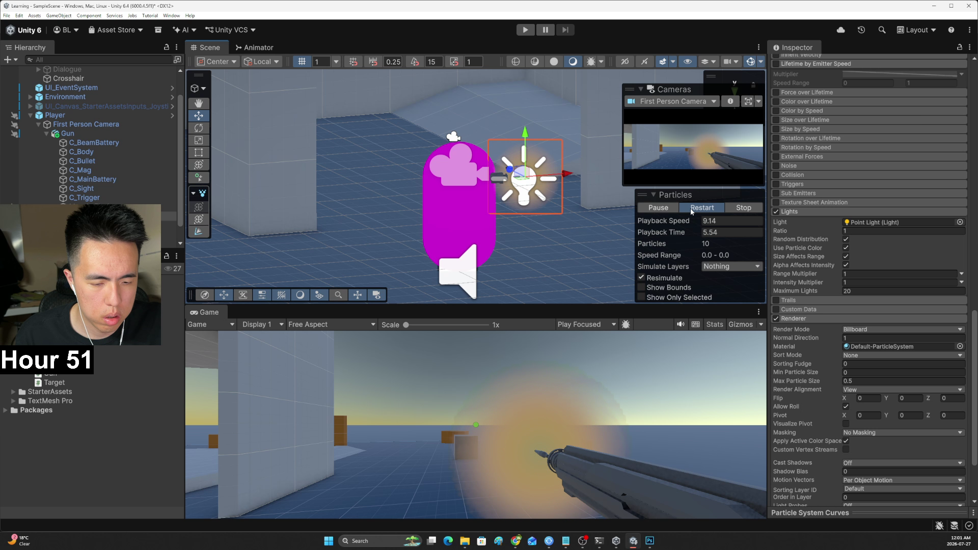
left_click(669, 213)
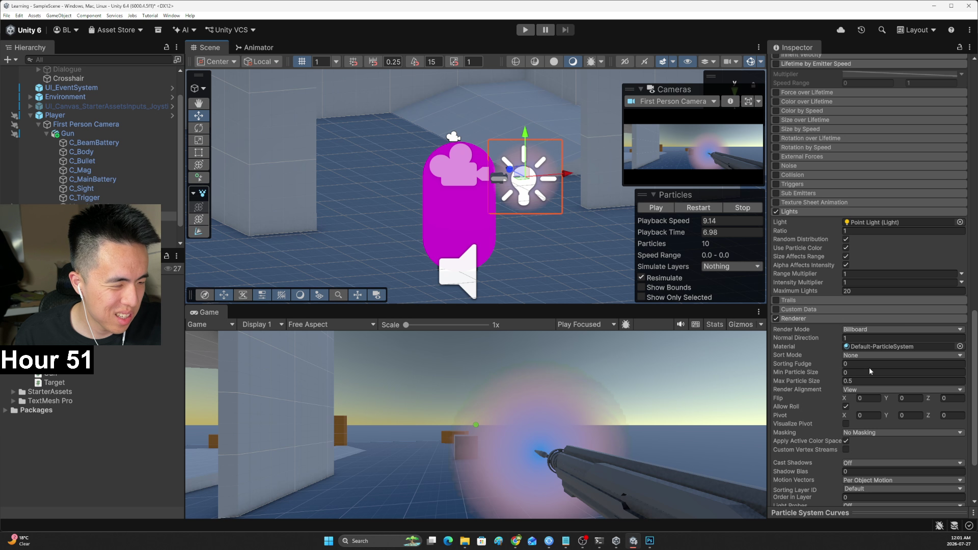
scroll(874, 366, "down", 1)
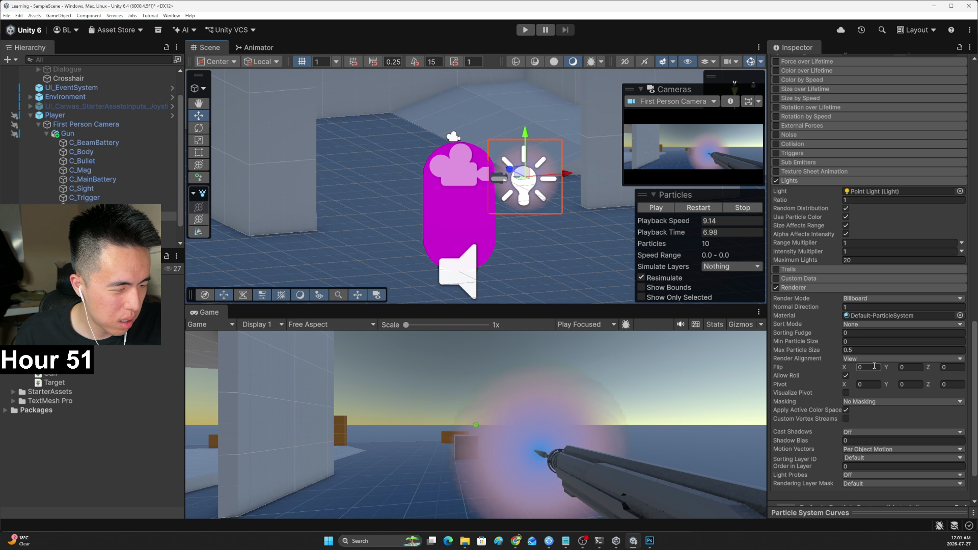
scroll(850, 349, "down", 2)
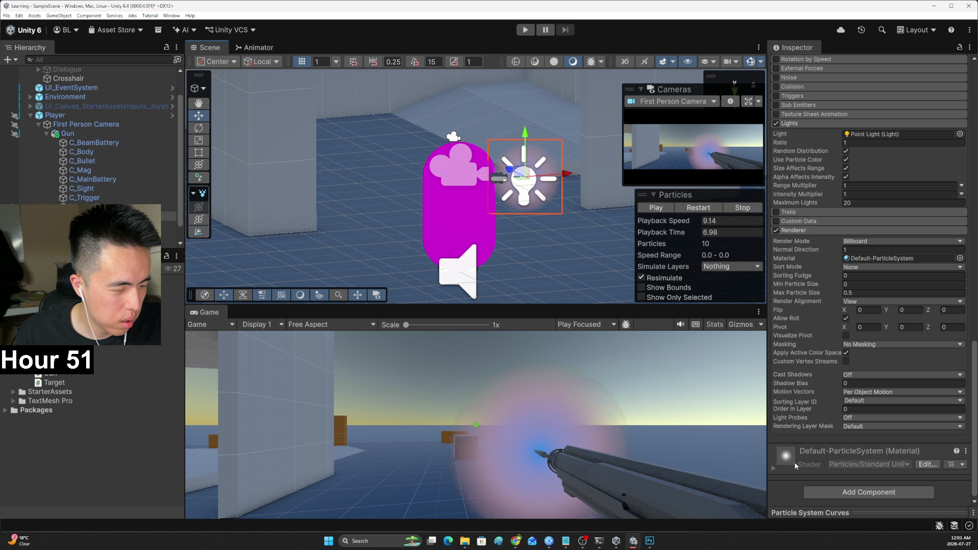
left_click(774, 469)
scroll(809, 420, "down", 4)
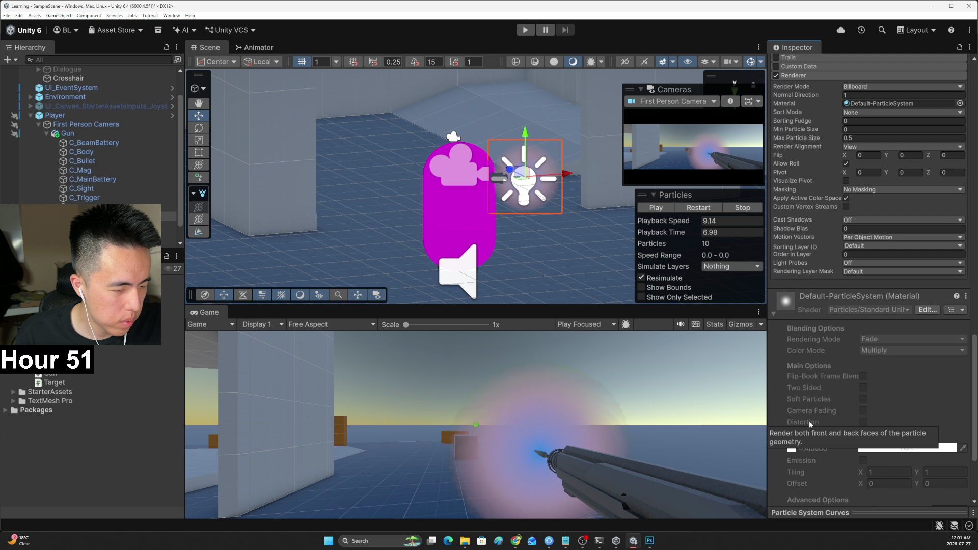
key("alt+Tab")
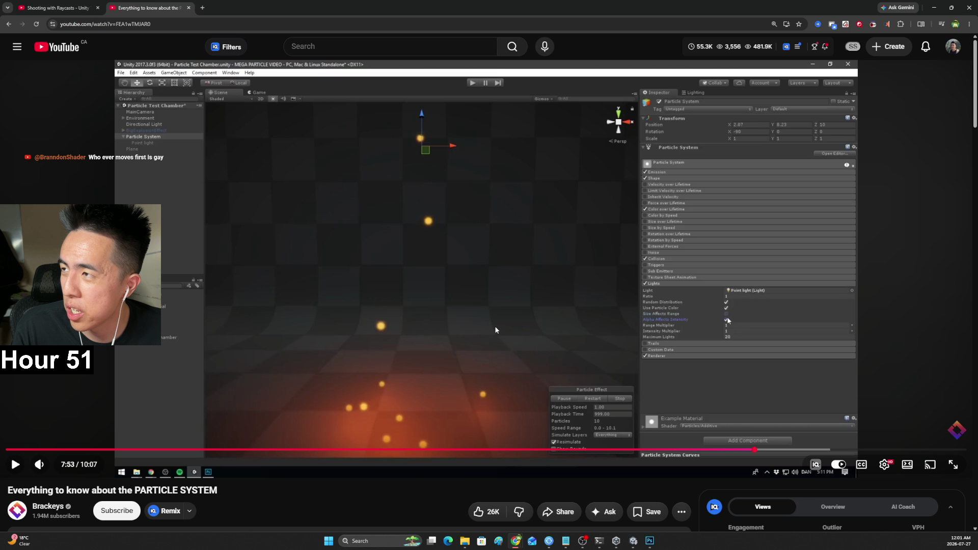
Play the tutorial into its Trails section, pause it there, and return to Unity
left_click(441, 222)
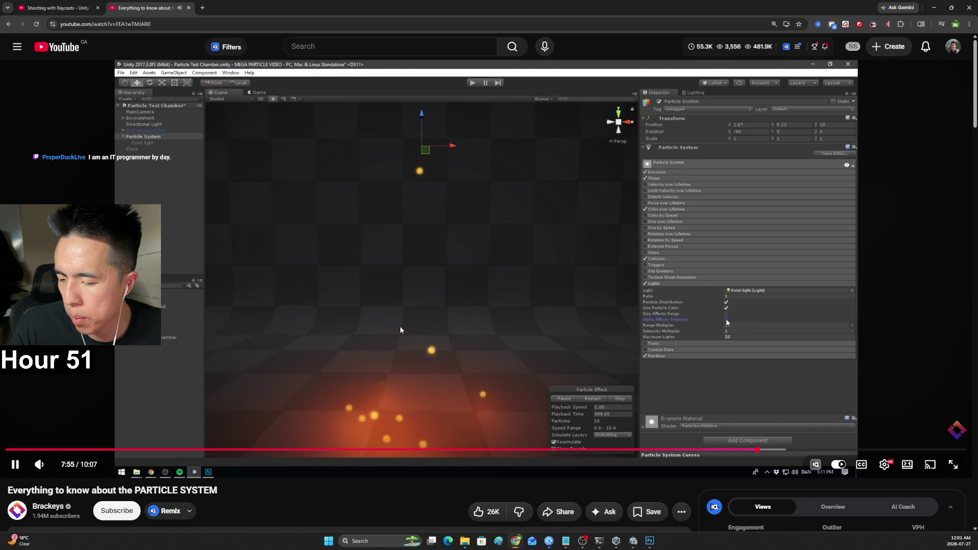
left_click(390, 323)
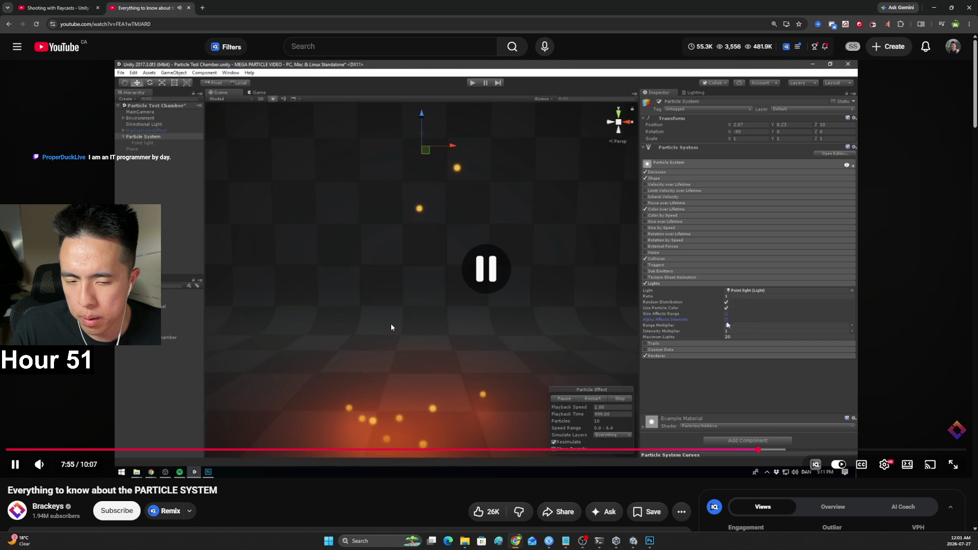
left_click(477, 275)
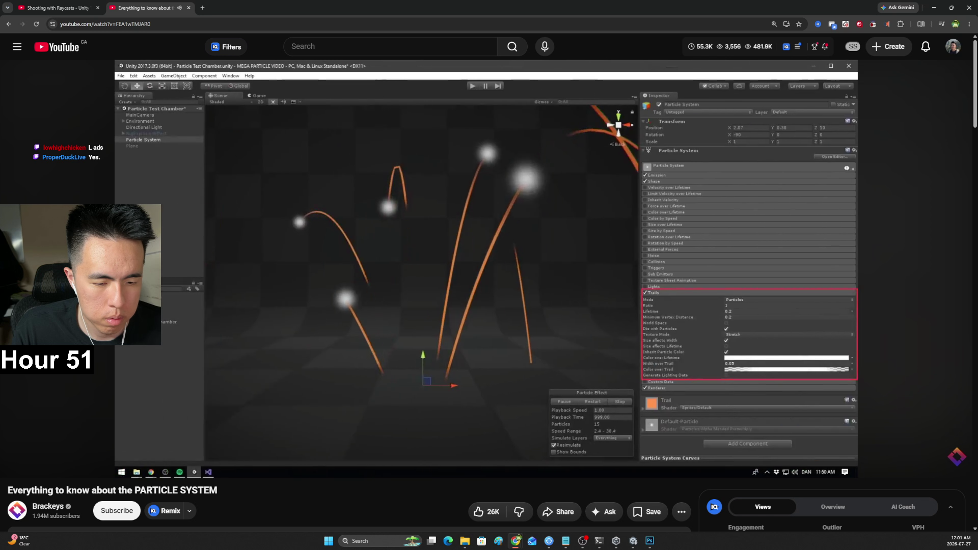
left_click(477, 275)
key("alt+Tab")
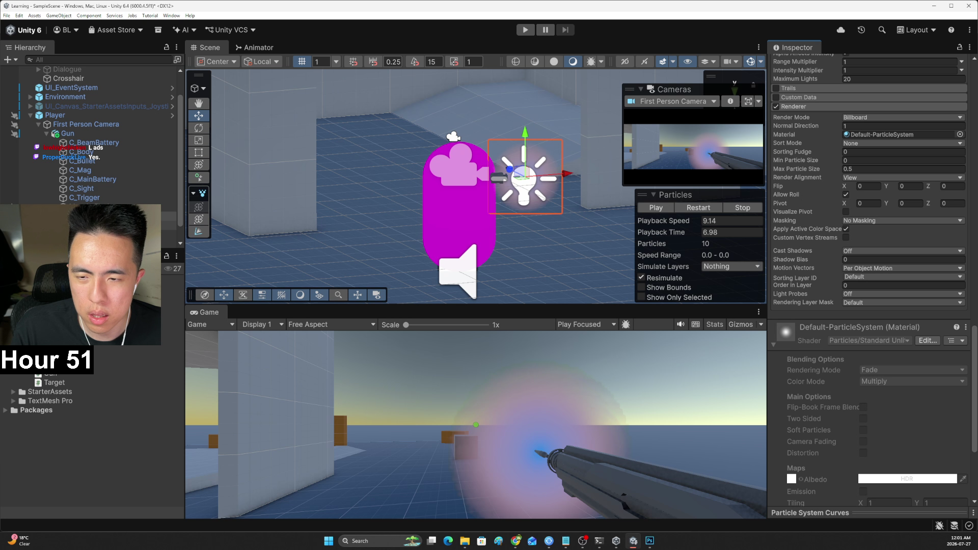
Select the Point Light and add an extra Point Light under Muzzle Flash
left_click(91, 225)
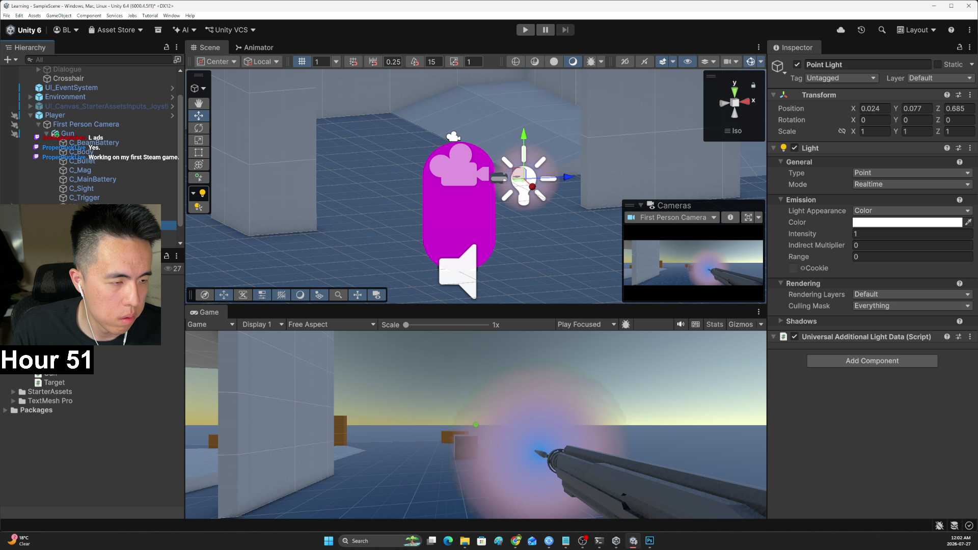
right_click(100, 216)
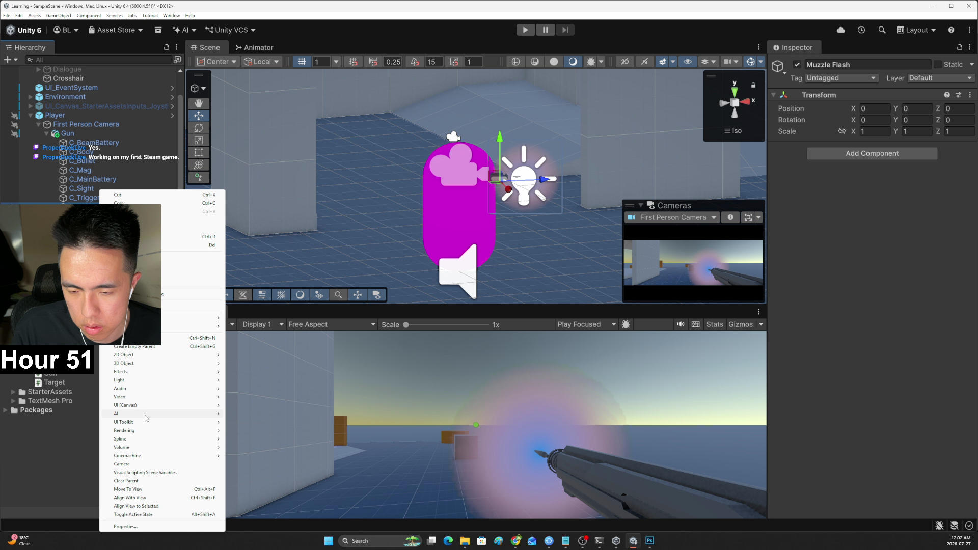
mouse_move(215, 382)
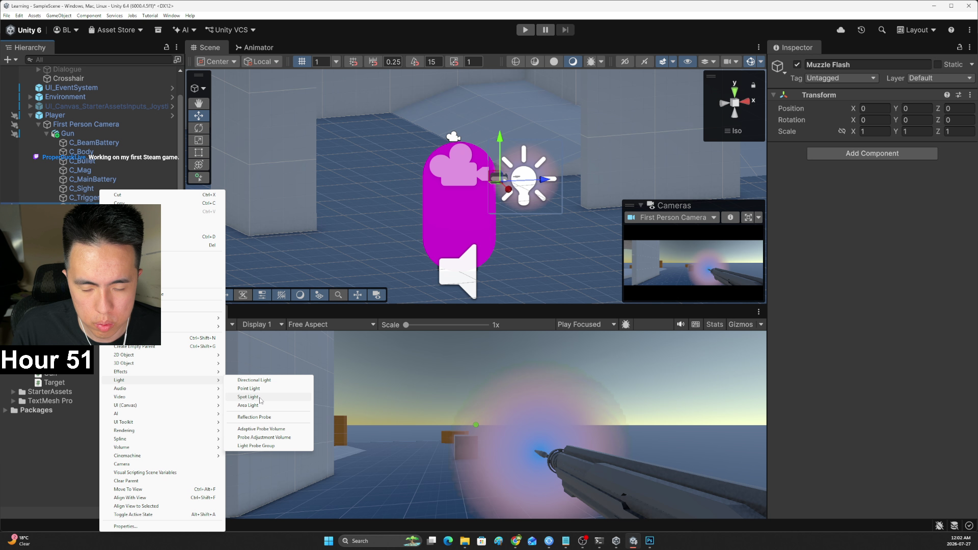
left_click(261, 388)
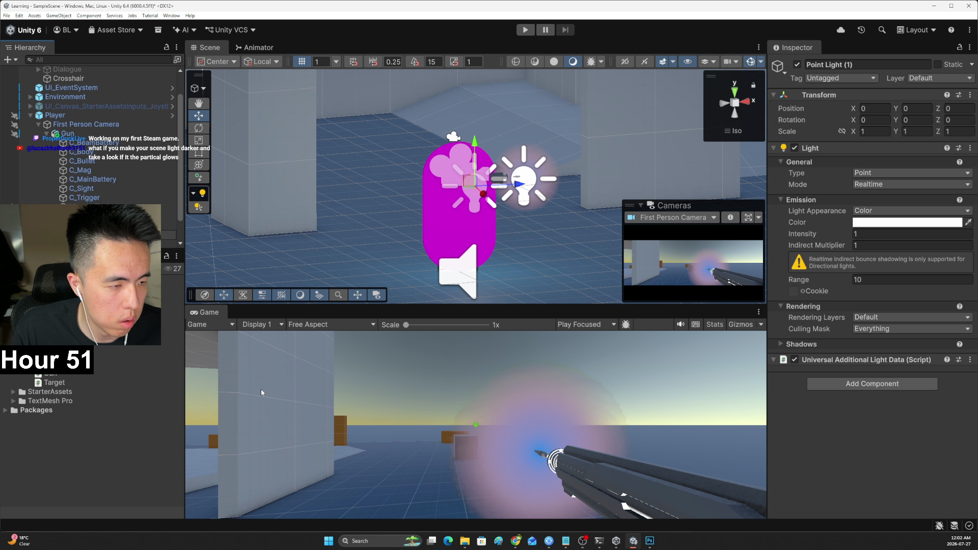
Undo the extra light and reset the Light component to defaults (Range 10, Indirect Multiplier 1)
left_click(970, 147)
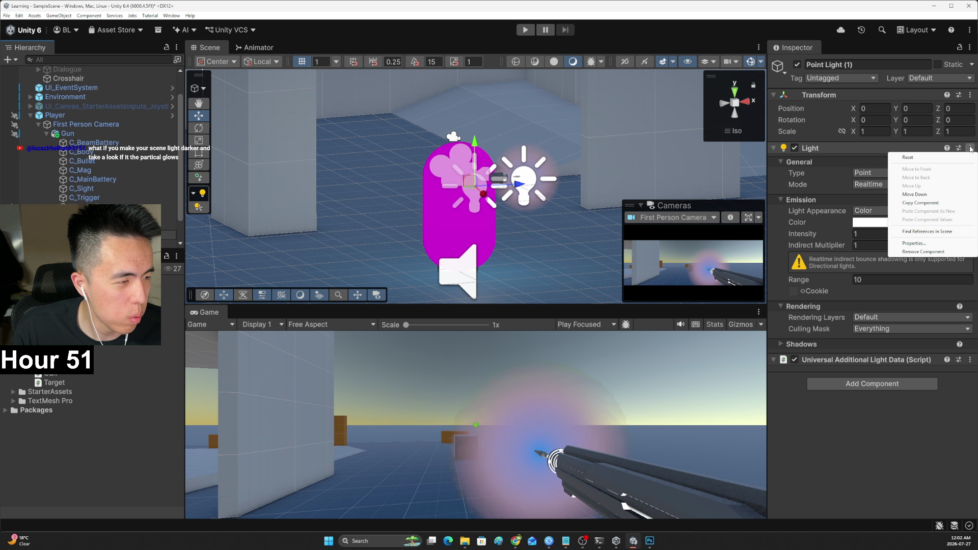
key("ctrl+z")
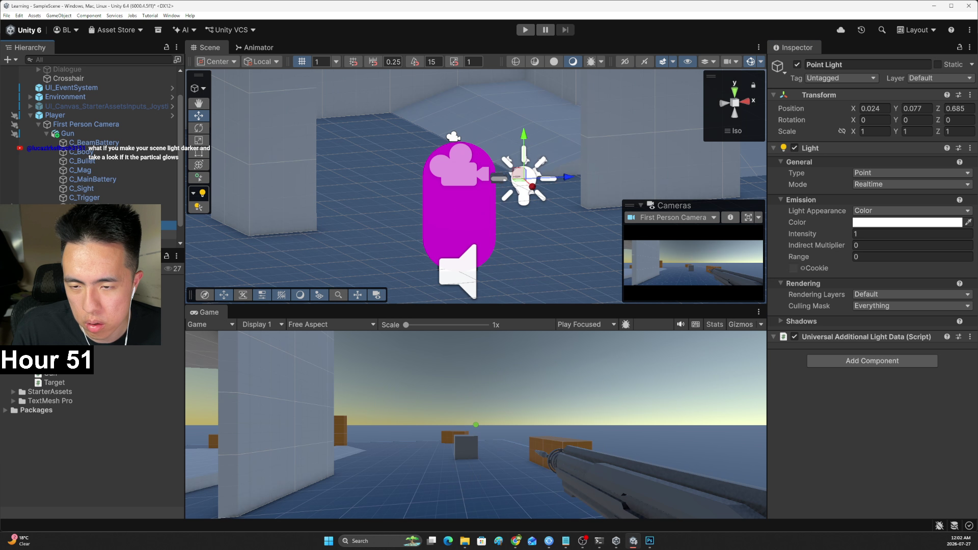
left_click(970, 147)
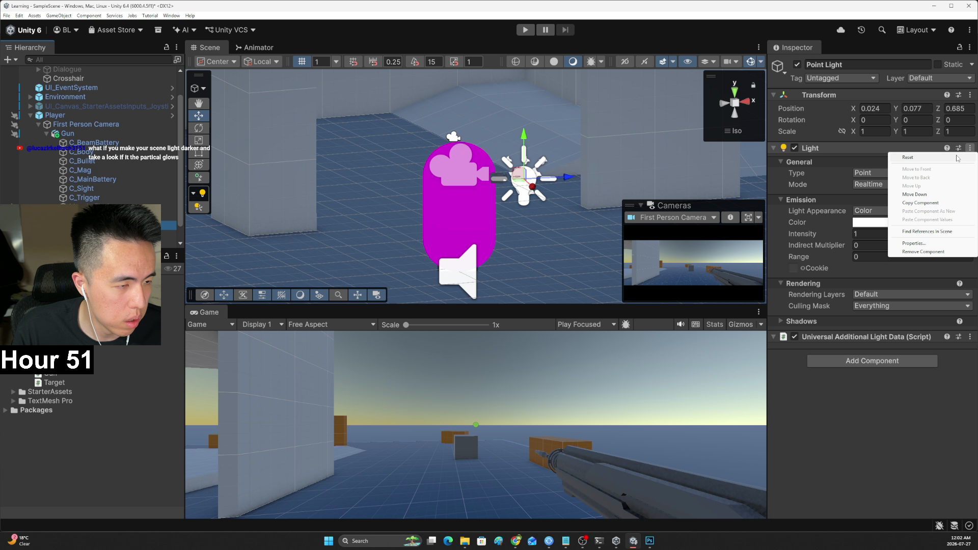
left_click(959, 158)
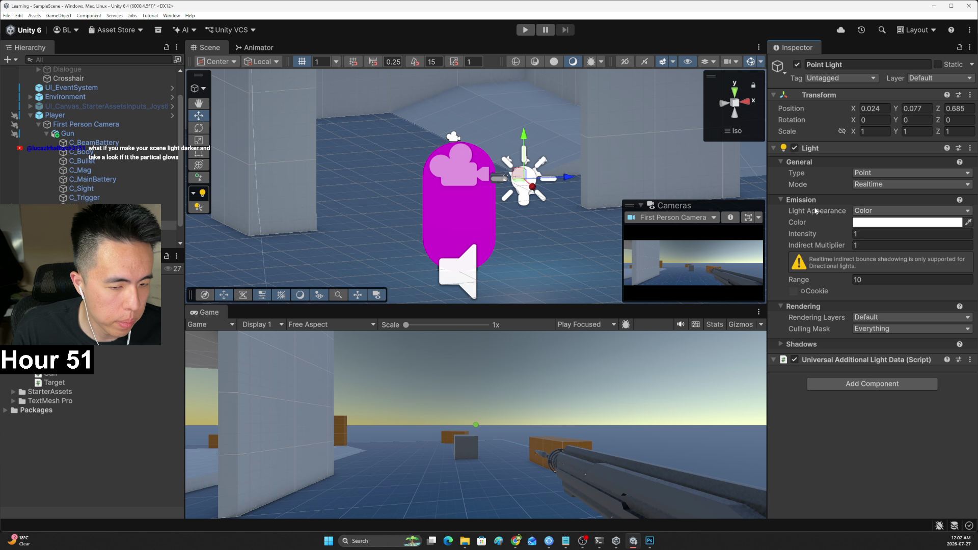
left_click(81, 216)
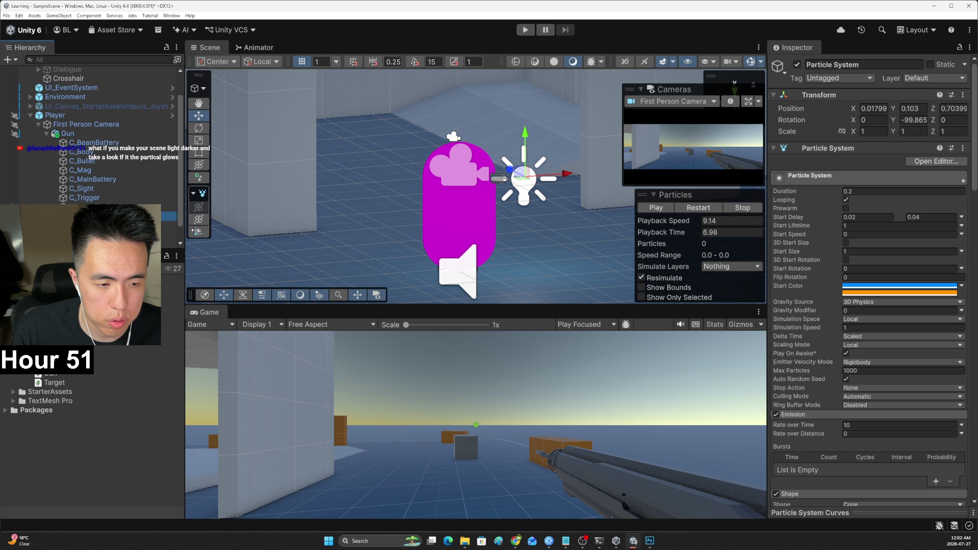
Replay the particle effect to preview the orange glow, then return to the particle tutorial
left_click(690, 209)
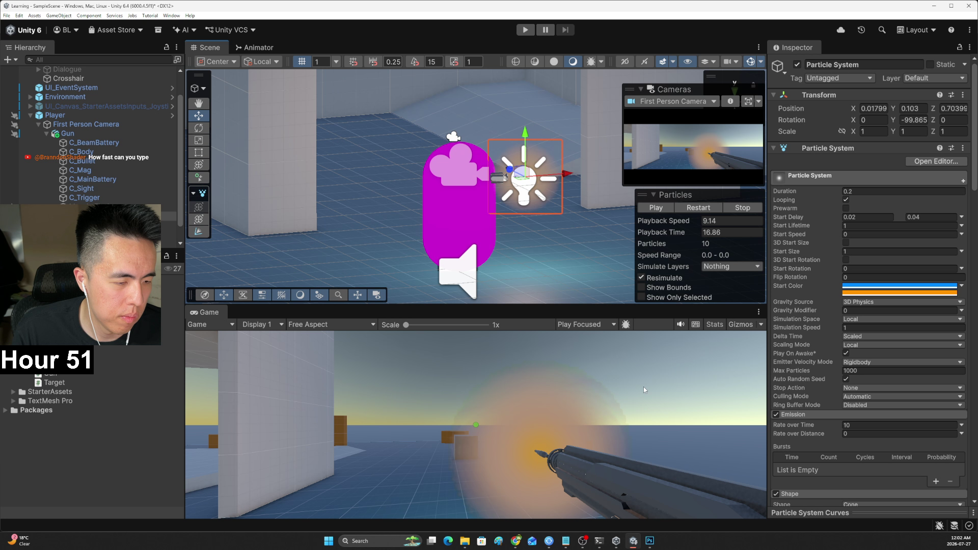
key("alt+Tab")
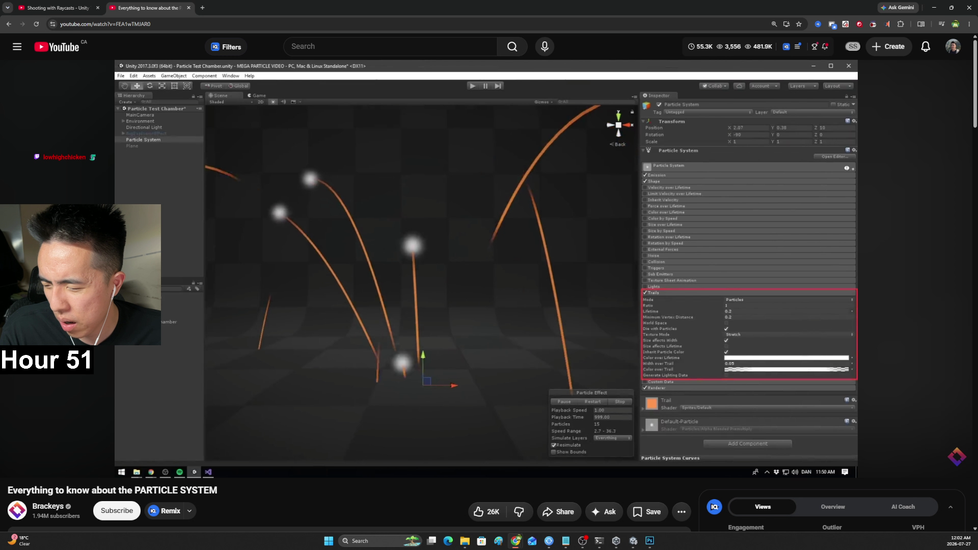
Leave the tutorial paused at 8:04 and return to the Unity editor
mouse_move(555, 255)
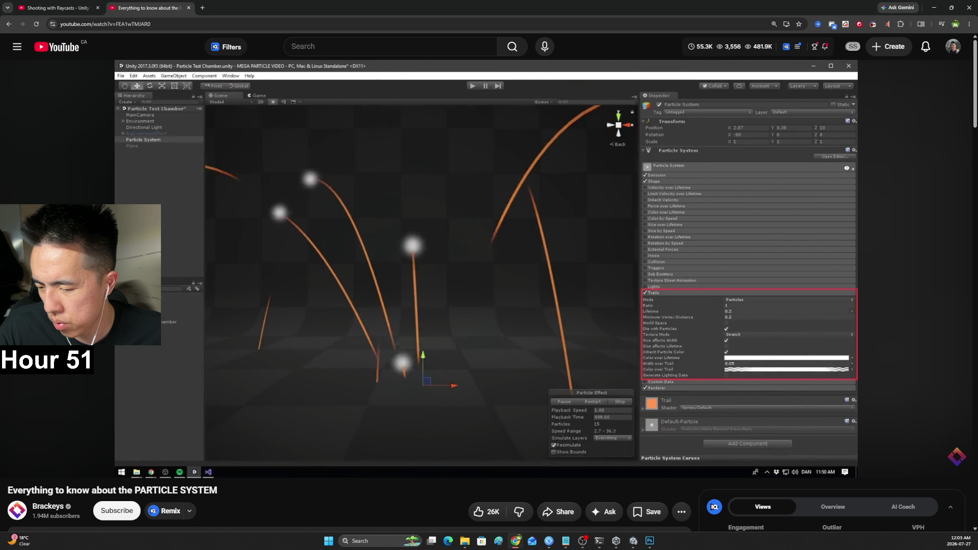
key("alt+Tab")
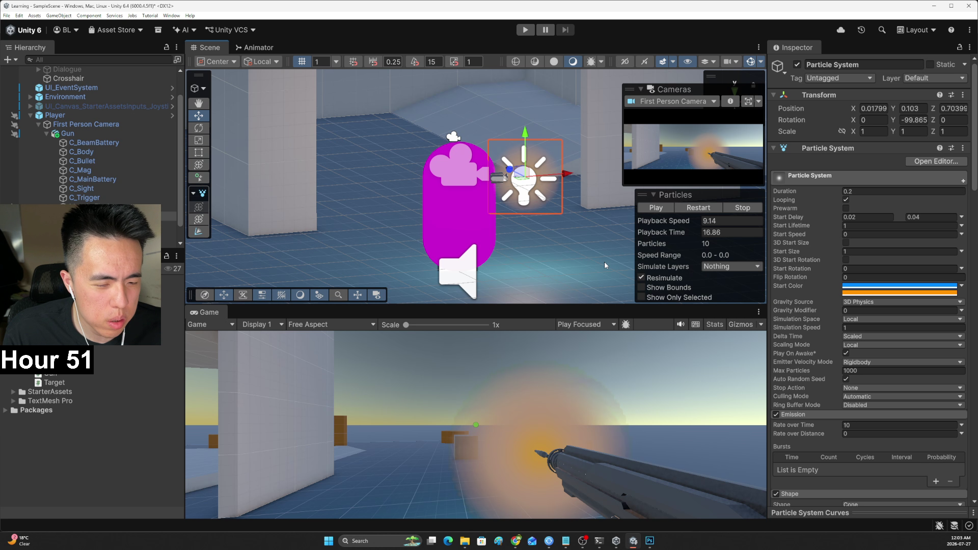
Try moving the Point Light along Z, restore it to 0.685, then resume the tutorial video
mouse_move(585, 231)
left_mouse_down()
mouse_move(392, 183)
mouse_move(505, 220)
mouse_move(484, 187)
left_mouse_up()
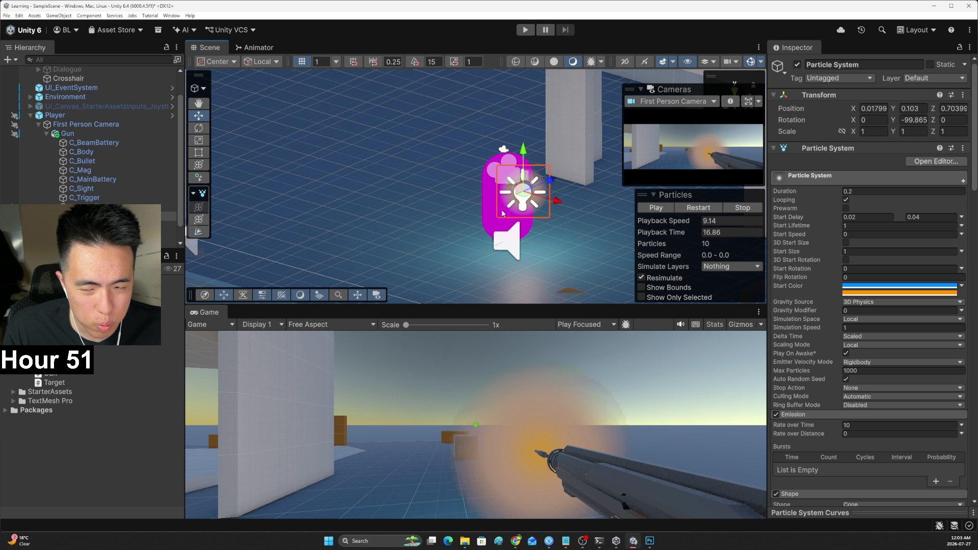
left_click(508, 182)
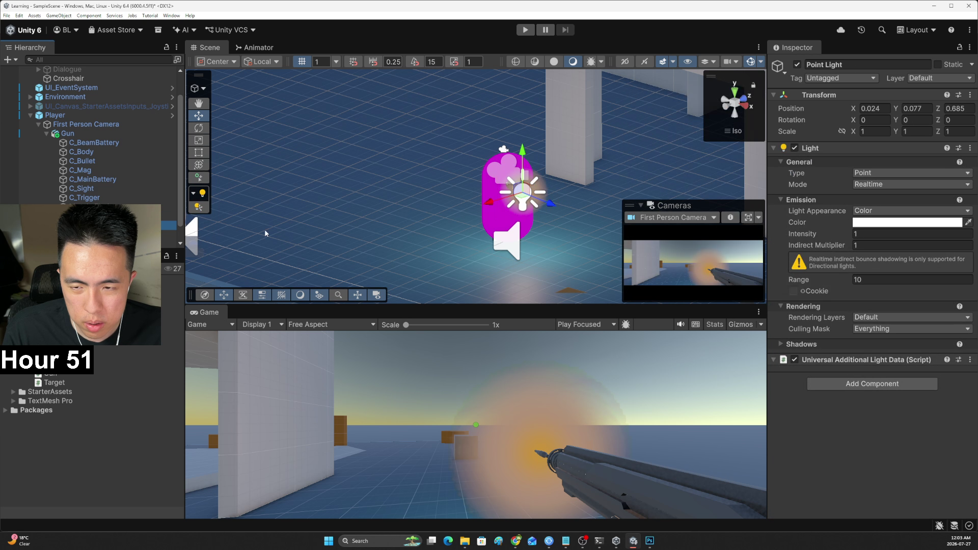
mouse_move(548, 205)
left_mouse_down()
mouse_move(605, 226)
mouse_move(535, 198)
mouse_move(497, 205)
mouse_move(534, 209)
mouse_move(637, 252)
mouse_move(572, 229)
left_mouse_up()
mouse_move(503, 233)
left_mouse_down()
mouse_move(646, 212)
mouse_move(563, 197)
mouse_move(529, 210)
left_mouse_up()
key("ctrl+z")
key("ctrl+y")
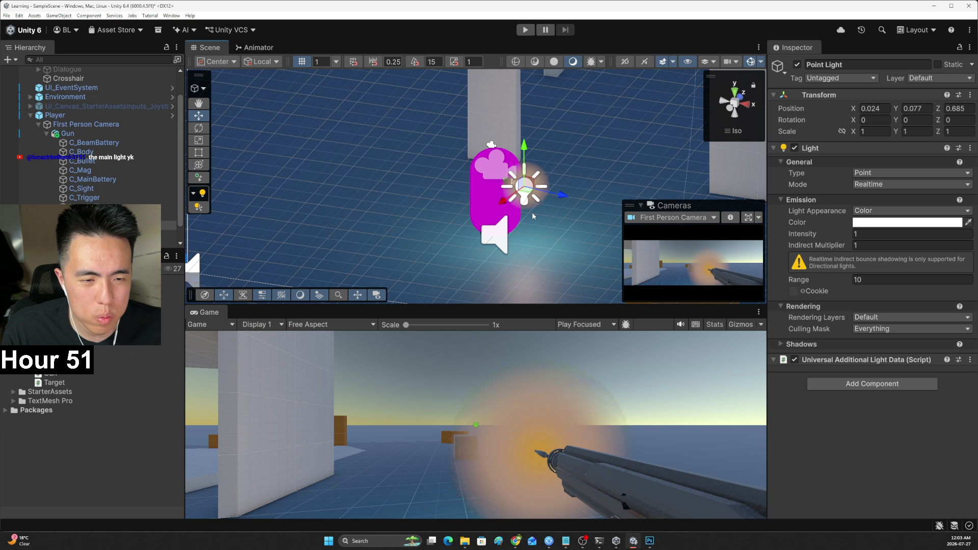
key("alt+Tab")
left_click(453, 228)
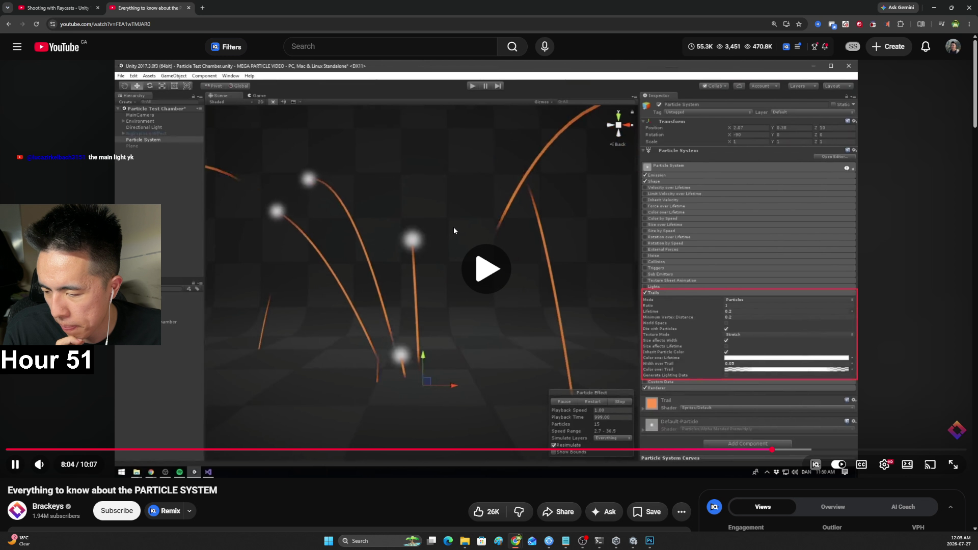
Watch the Trails section past 8:22, pausing on the magenta trails example
left_click(456, 228)
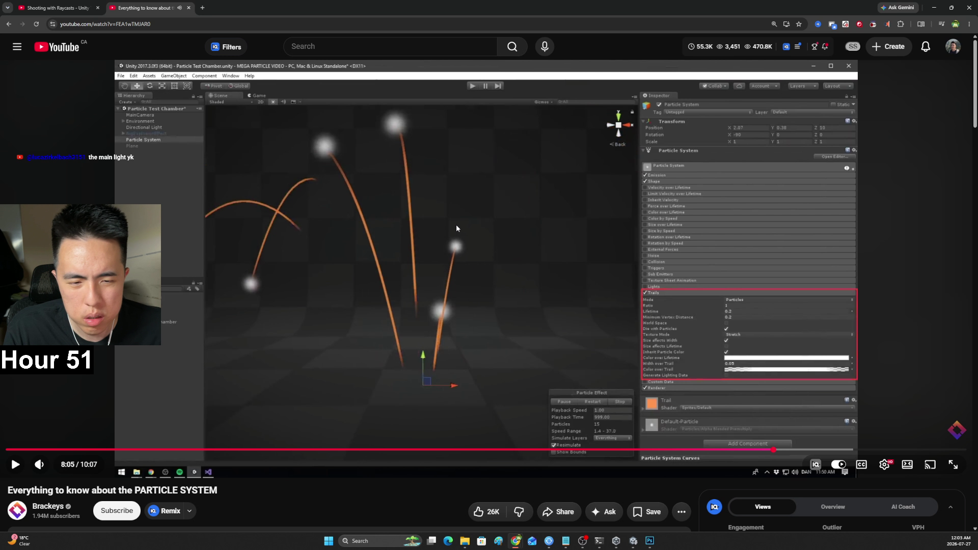
key("alt+Tab")
key("alt+Tab")
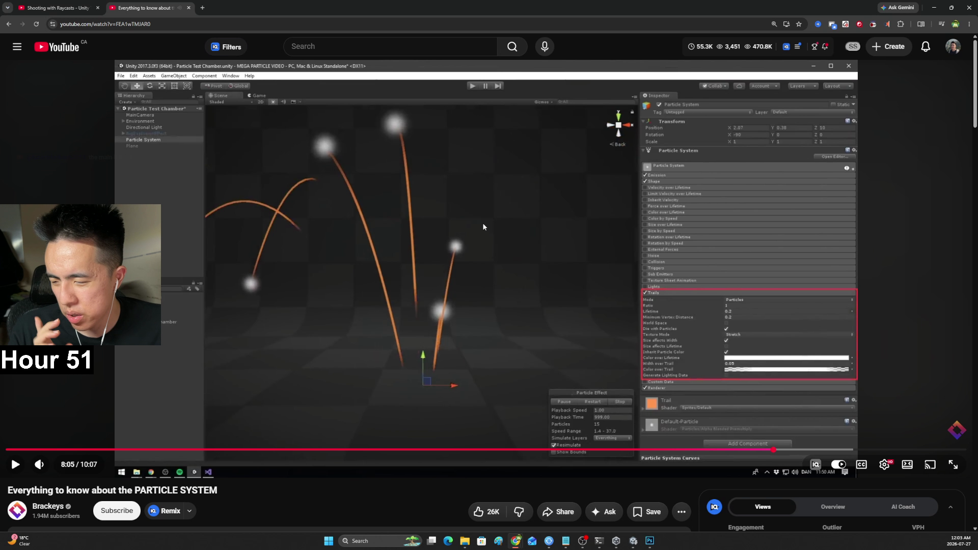
left_click(483, 227)
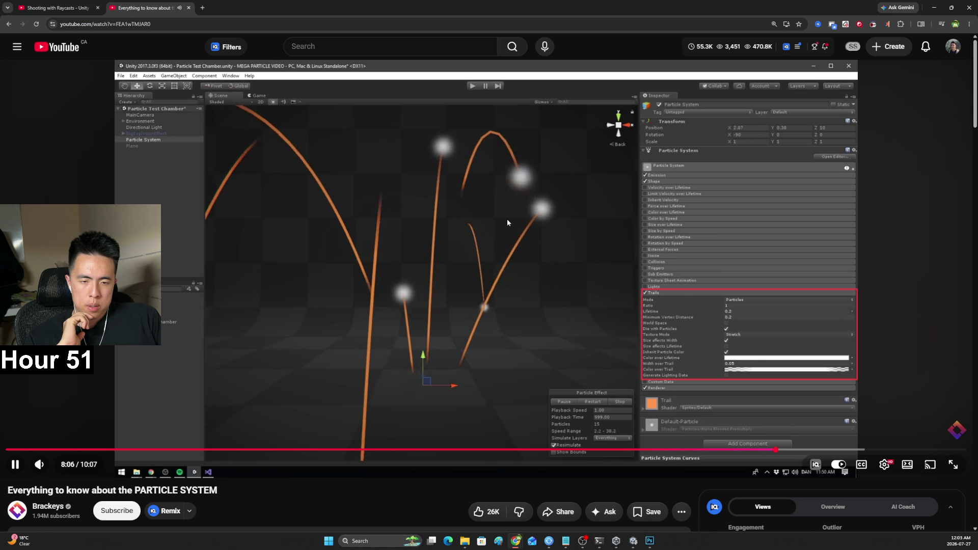
left_click(503, 223)
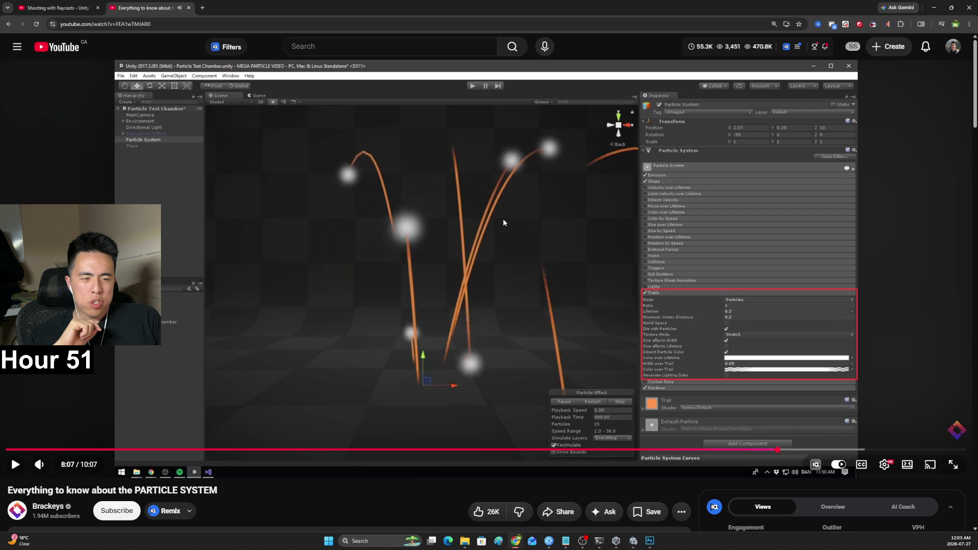
left_click(504, 223)
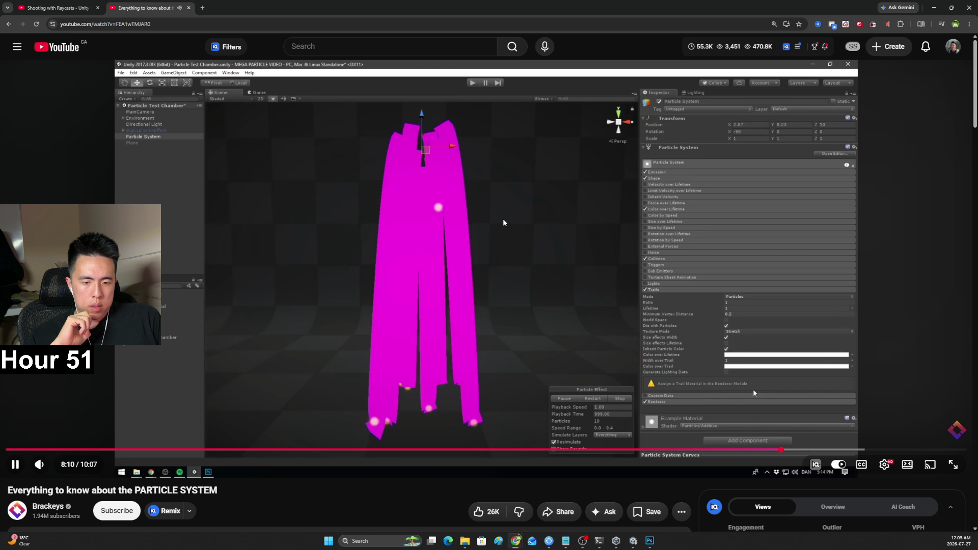
left_click(381, 212)
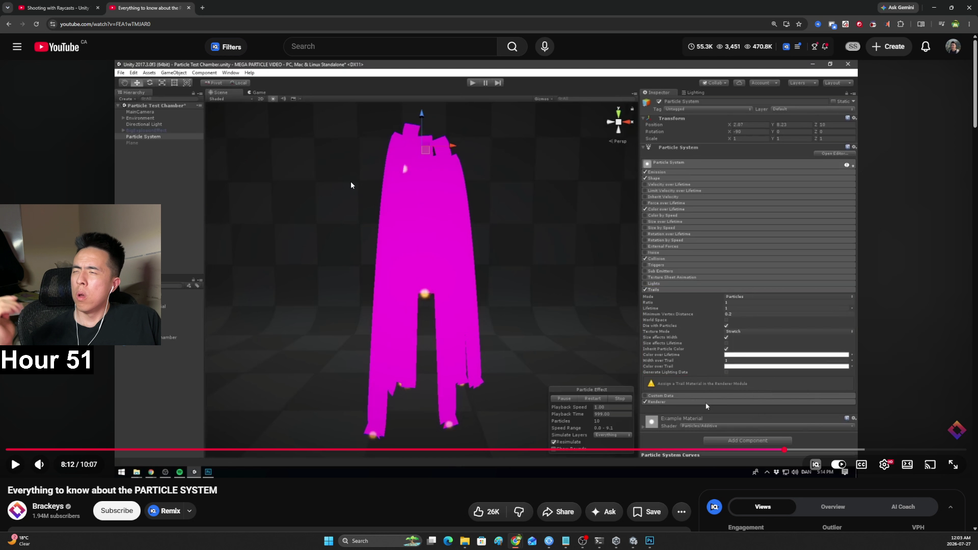
left_click(394, 220)
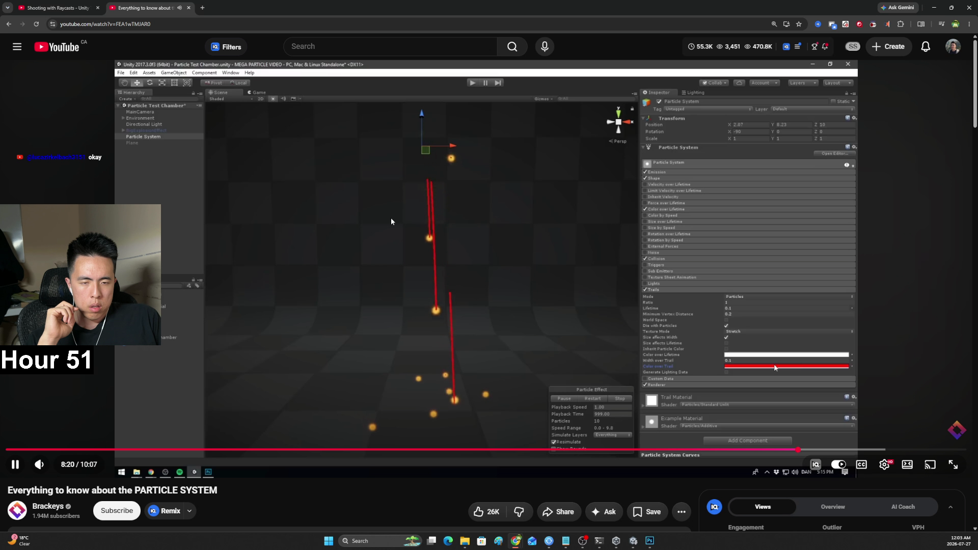
left_click(381, 223)
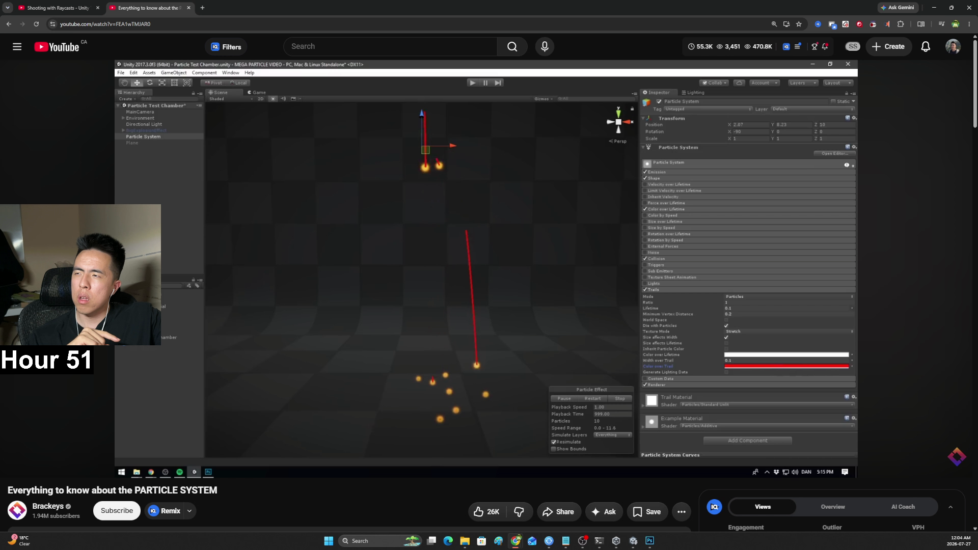
left_click(435, 208)
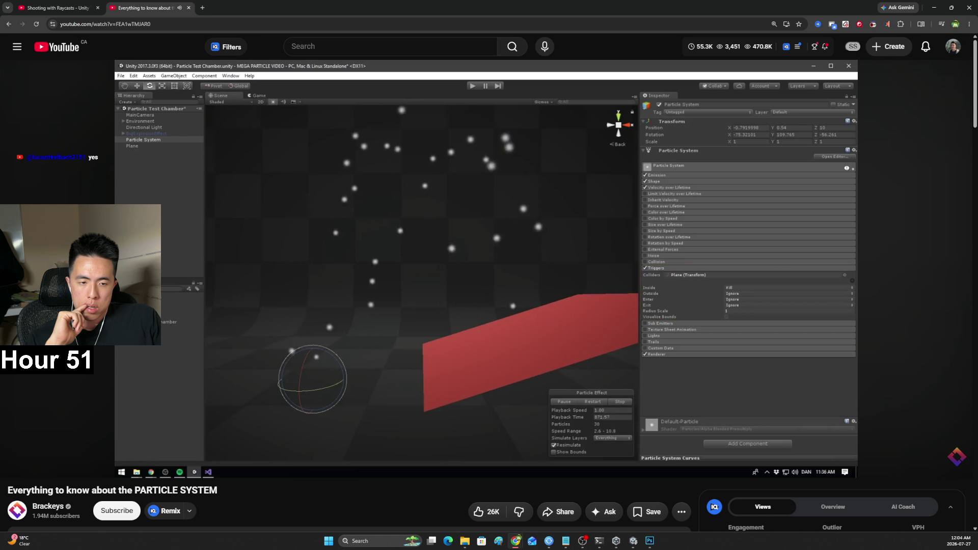
Pause and resume at the Triggers demo, then seek ahead to the External Forces wind zone at 9:04
left_click(435, 209)
left_click(435, 209)
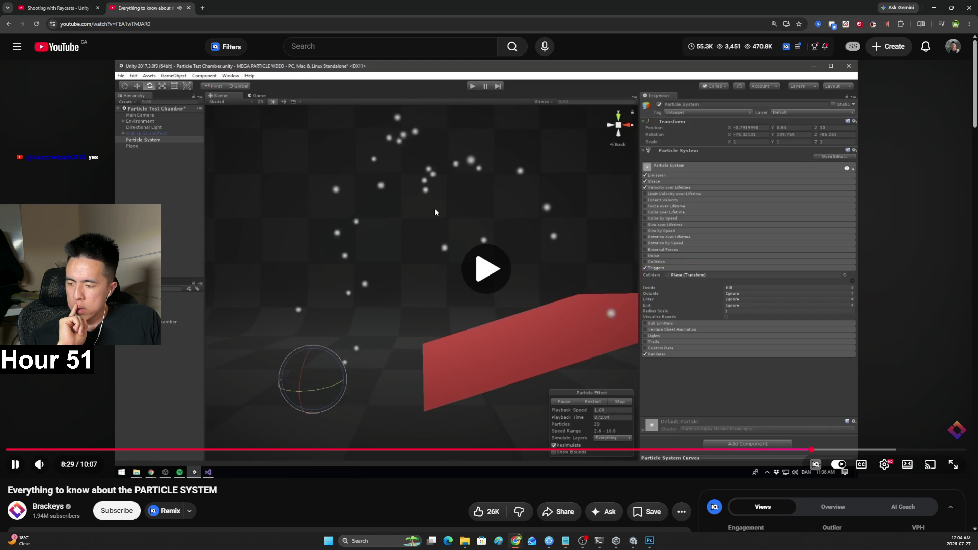
left_click(435, 209)
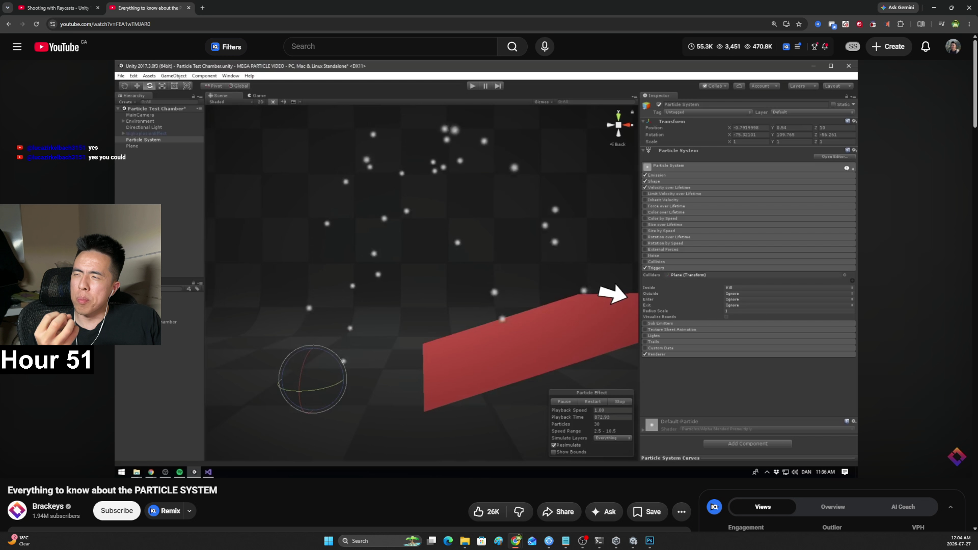
mouse_move(768, 368)
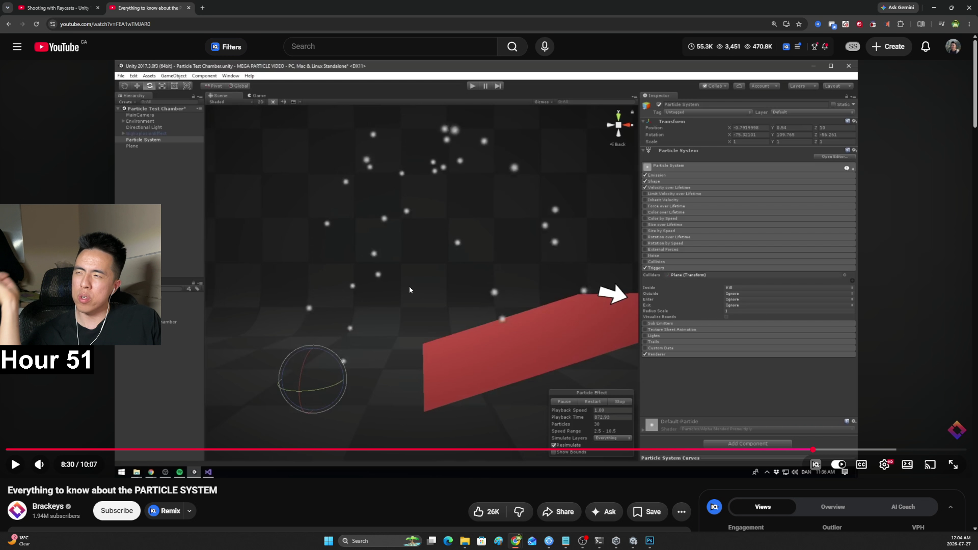
left_click(387, 325)
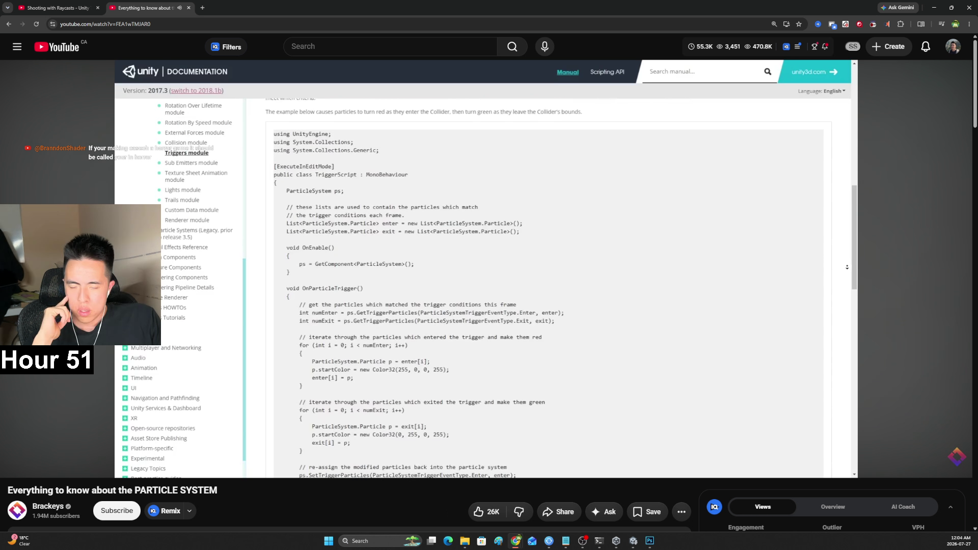
left_click(370, 257)
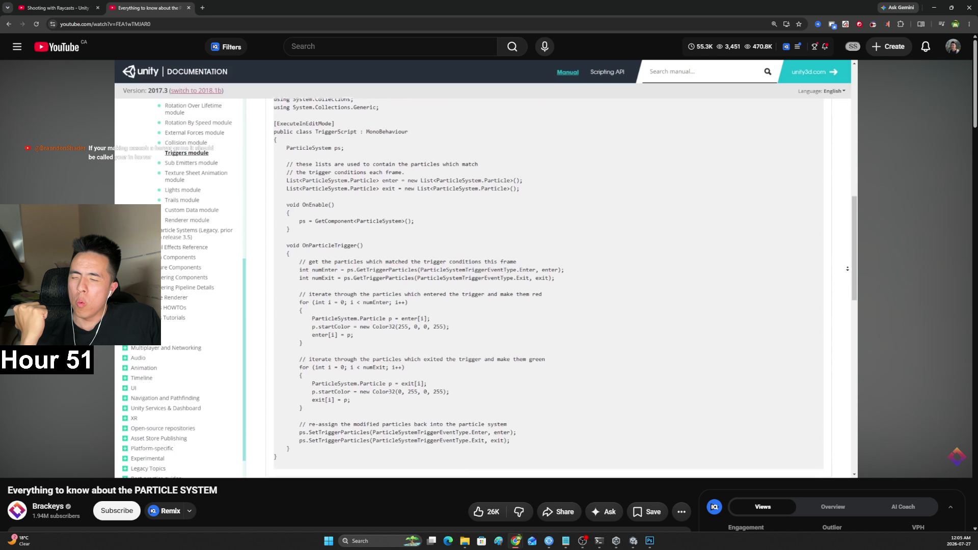
left_click(371, 255)
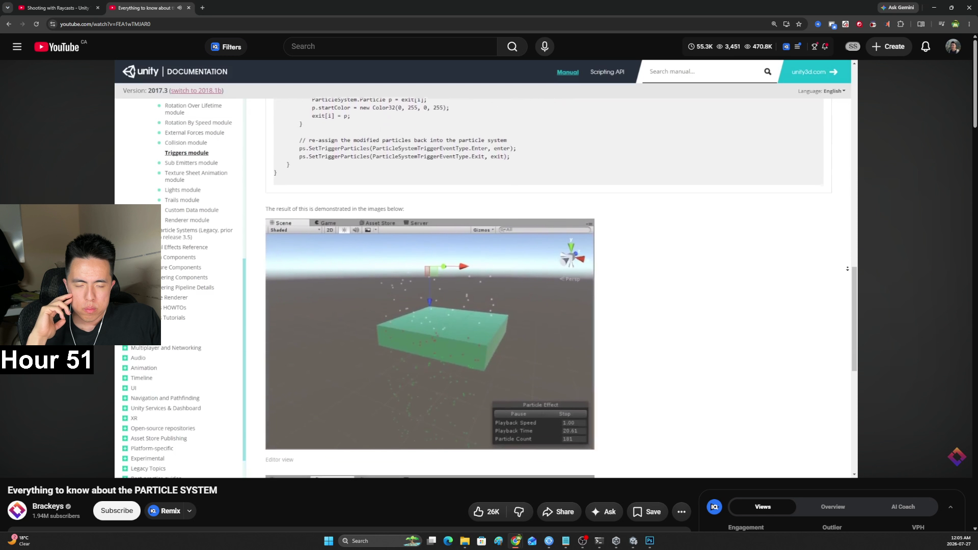
left_click_drag(858, 450, 859, 451)
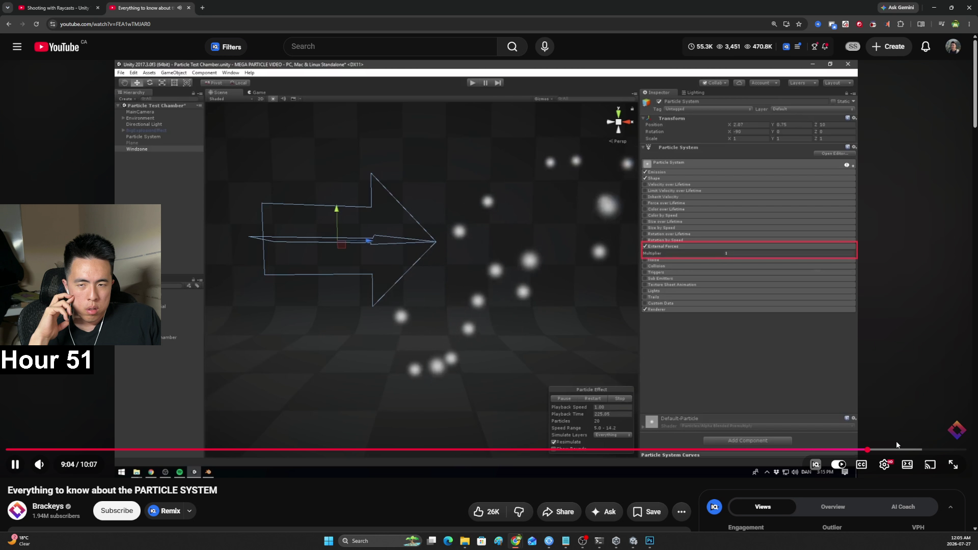
Rewind to the inherit velocity demo at 8:57 and watch through the wind zone to pause at 9:09
left_click(857, 450)
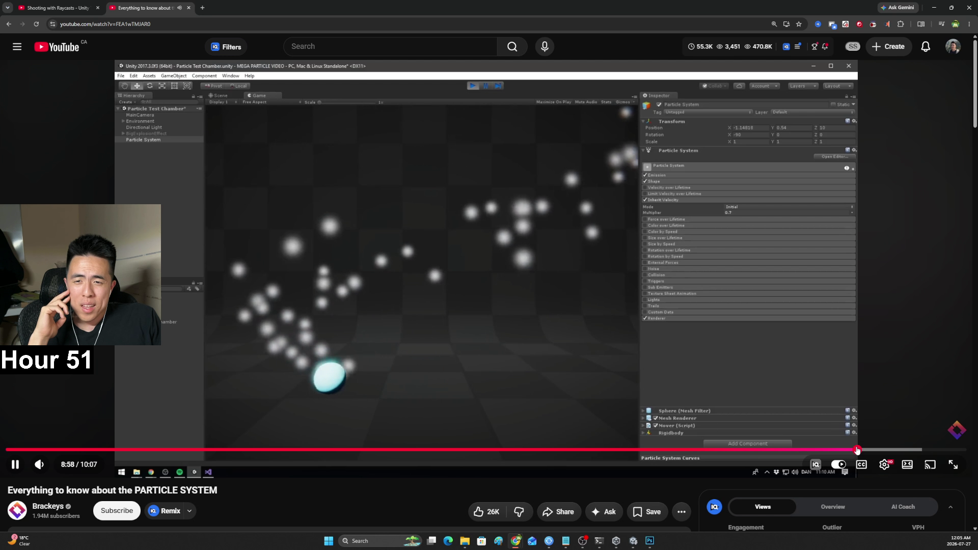
left_click(827, 364)
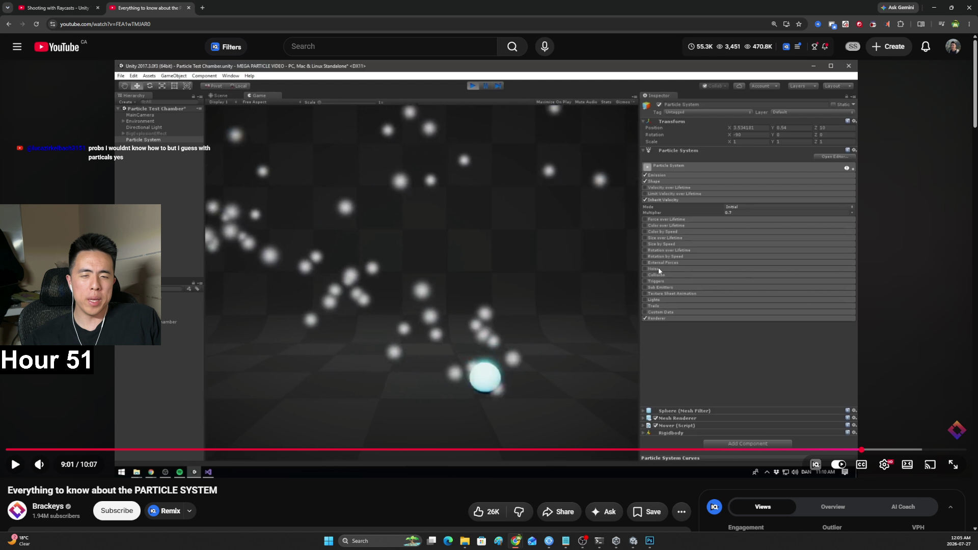
left_click(708, 283)
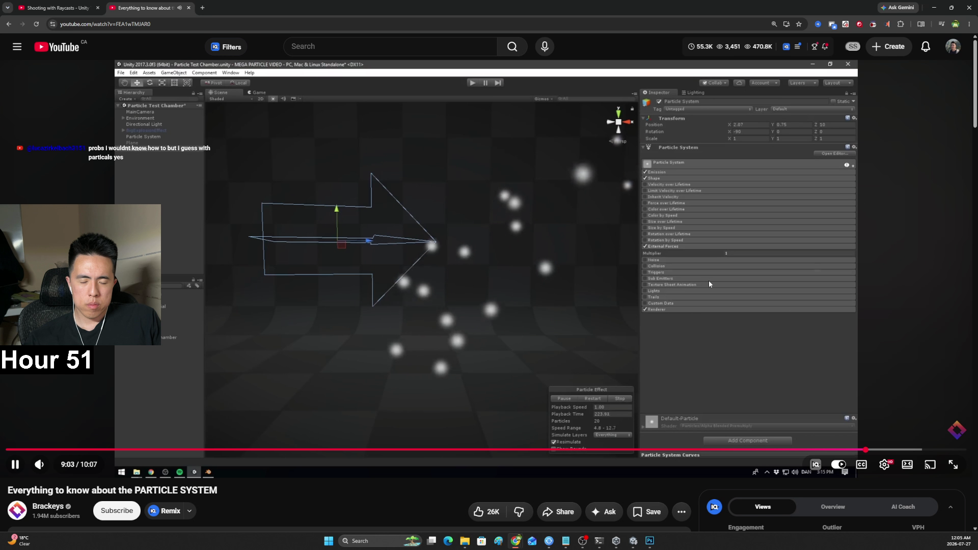
left_click(709, 283)
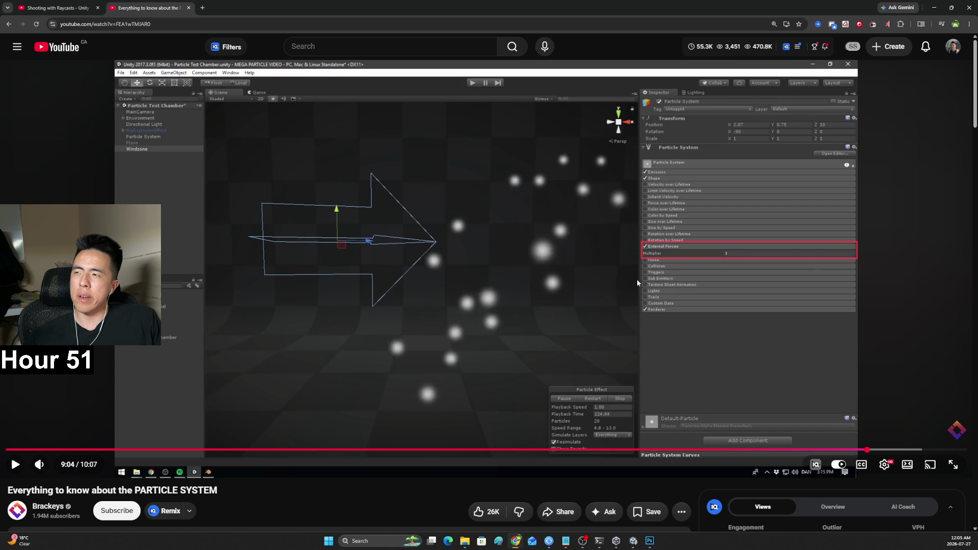
left_click(606, 272)
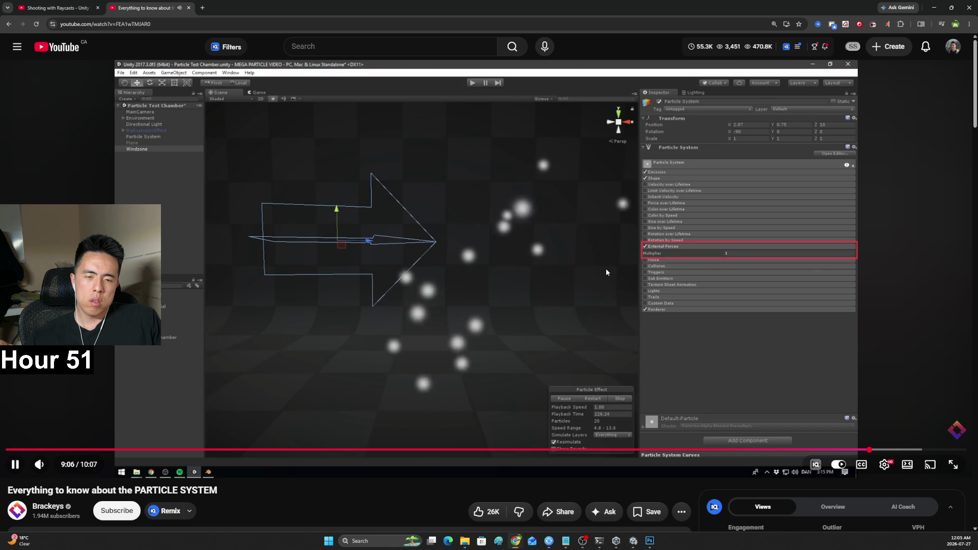
left_click(265, 237)
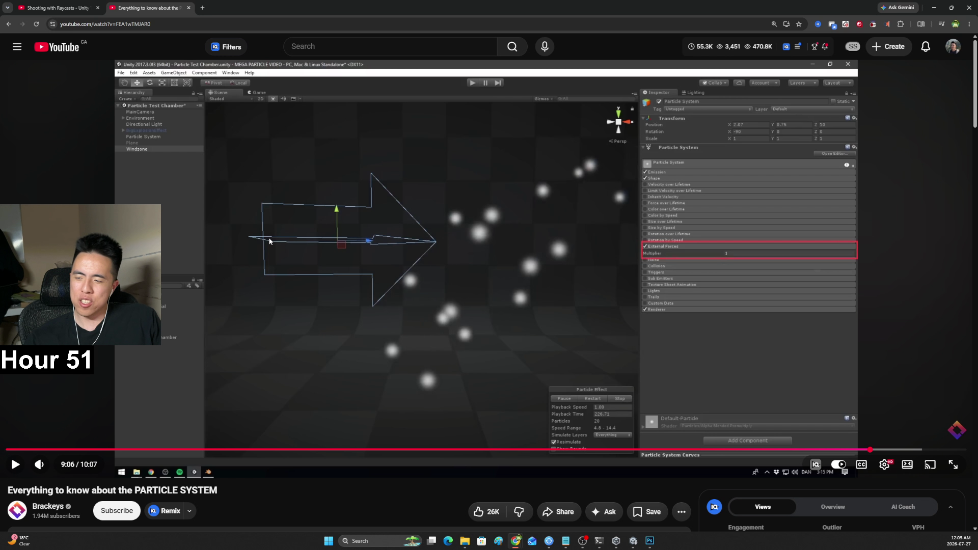
left_click(270, 241)
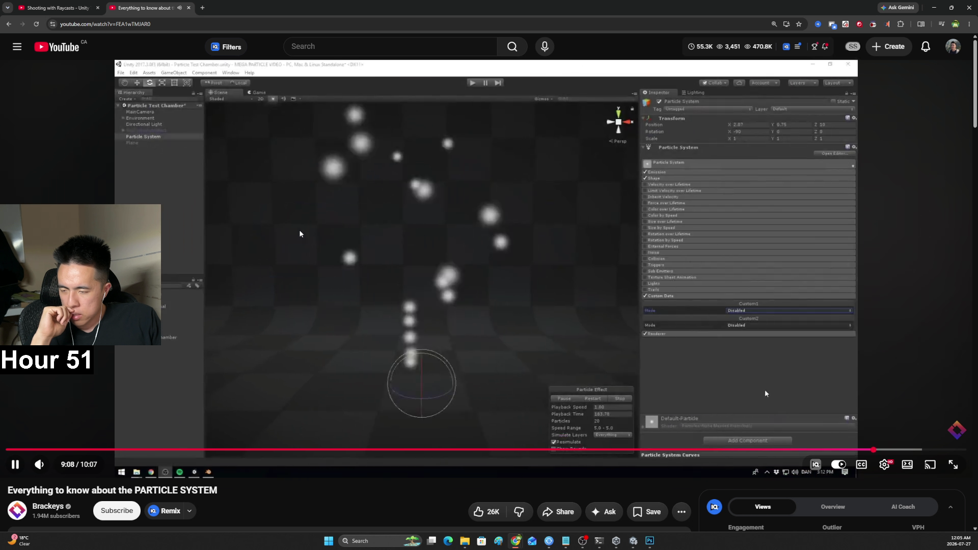
left_click(300, 234)
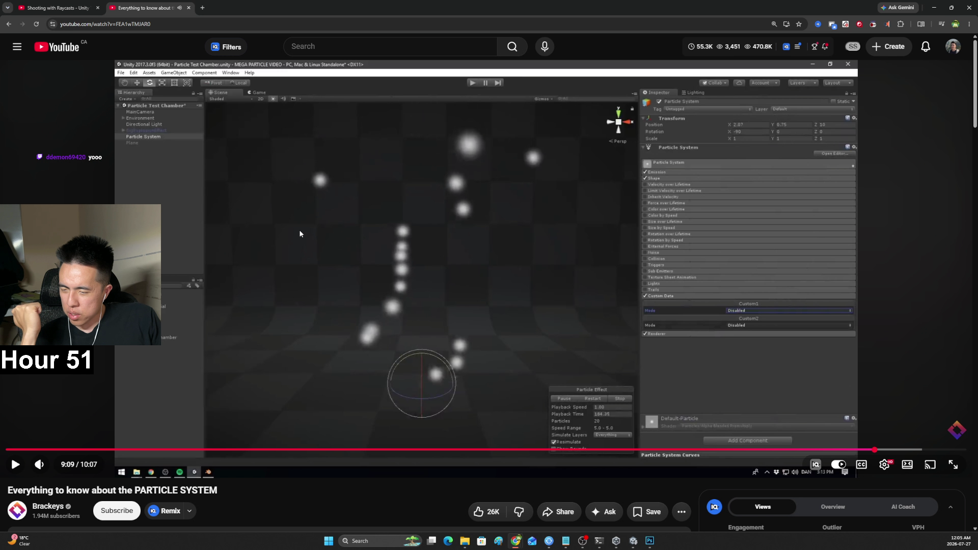
Study the Custom Data and smoke settings, then switch to the Shooting with Raycasts tutorial tab
left_click(328, 235)
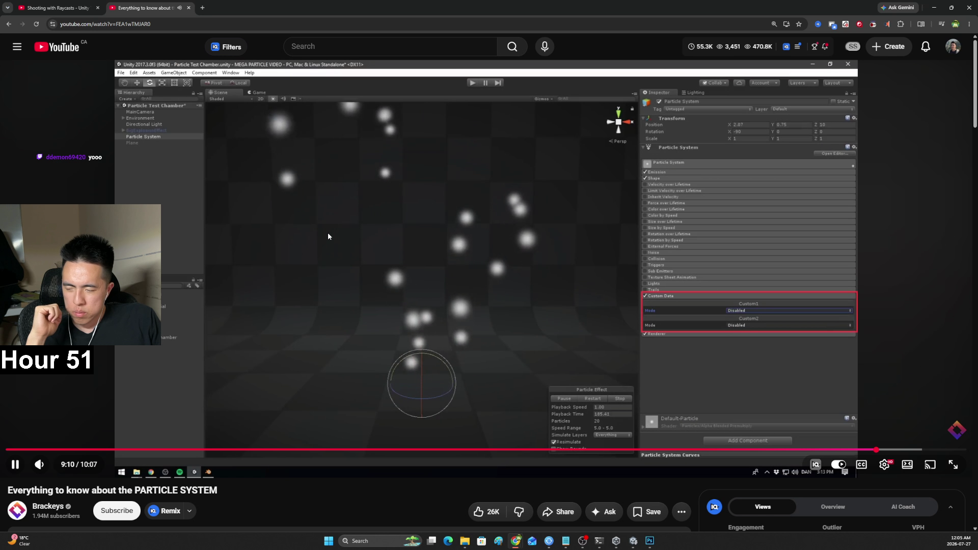
left_click(327, 234)
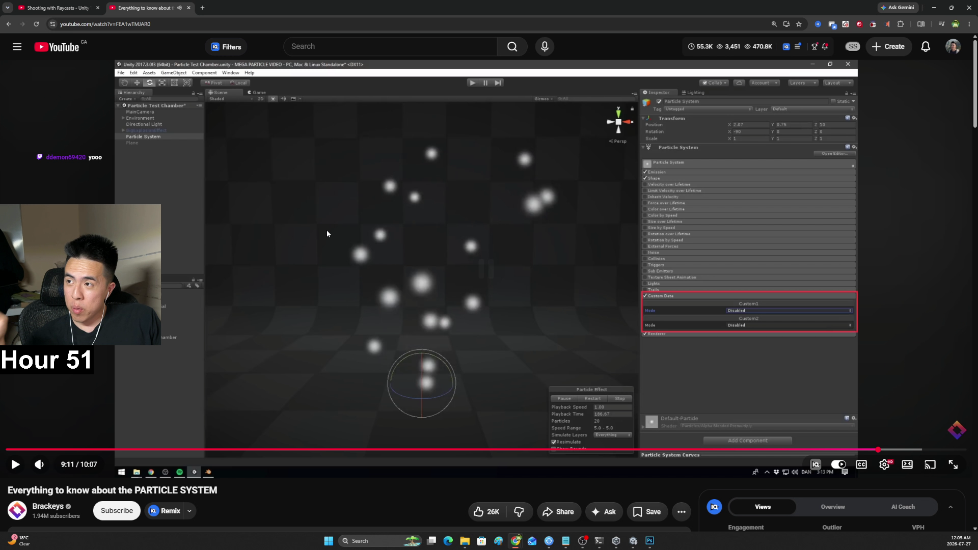
left_click(325, 235)
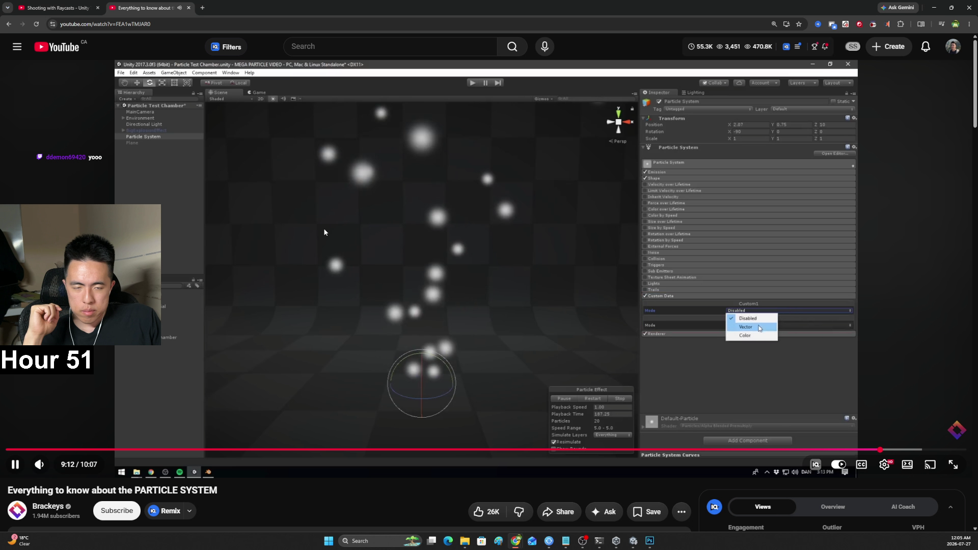
left_click(327, 233)
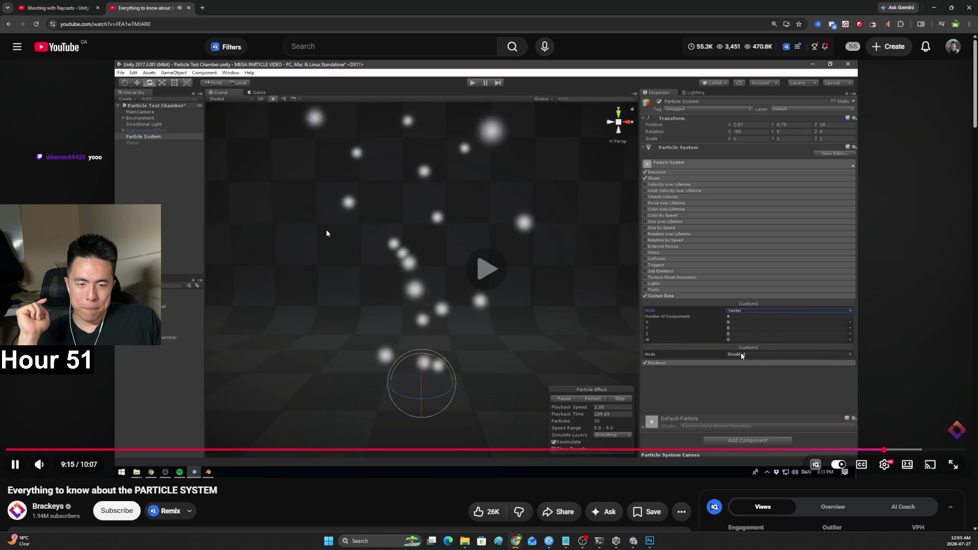
left_click(326, 233)
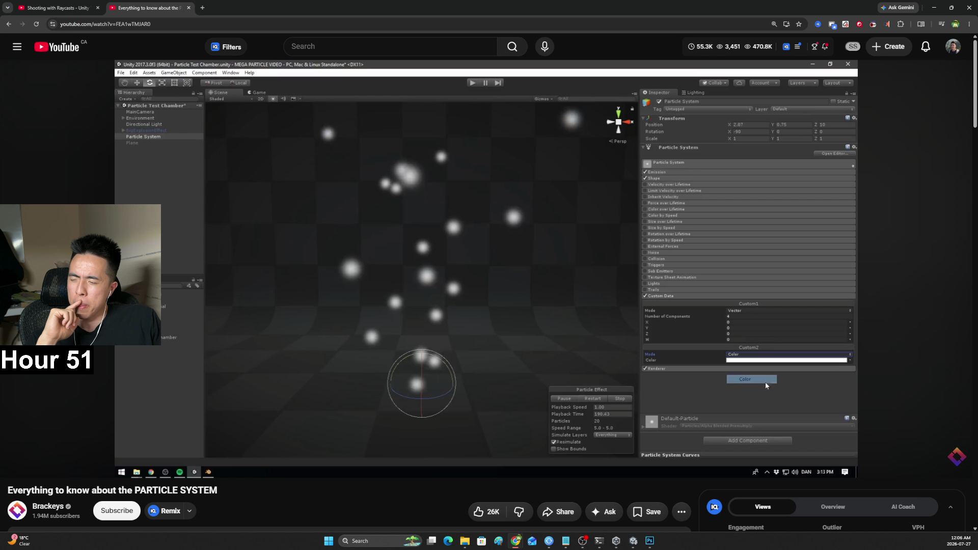
left_click(327, 233)
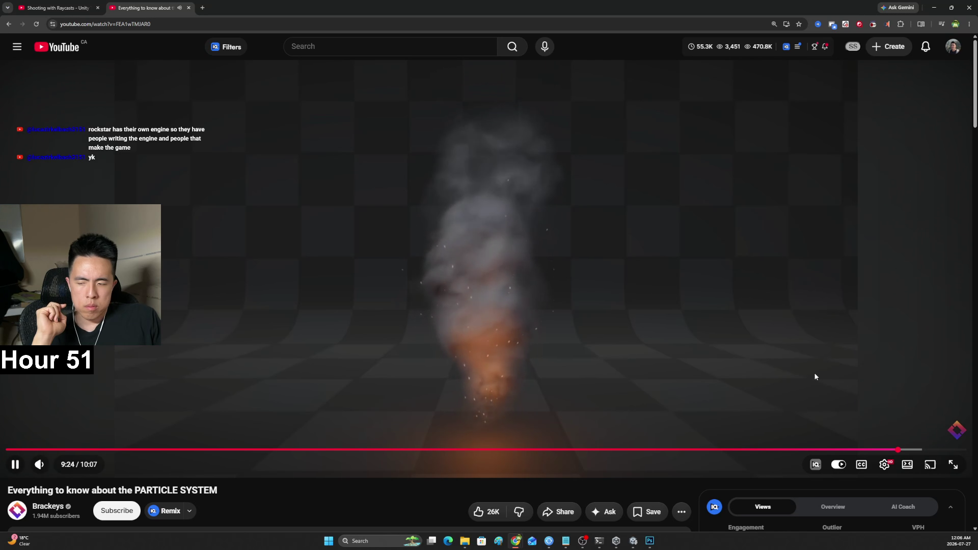
left_click(680, 318)
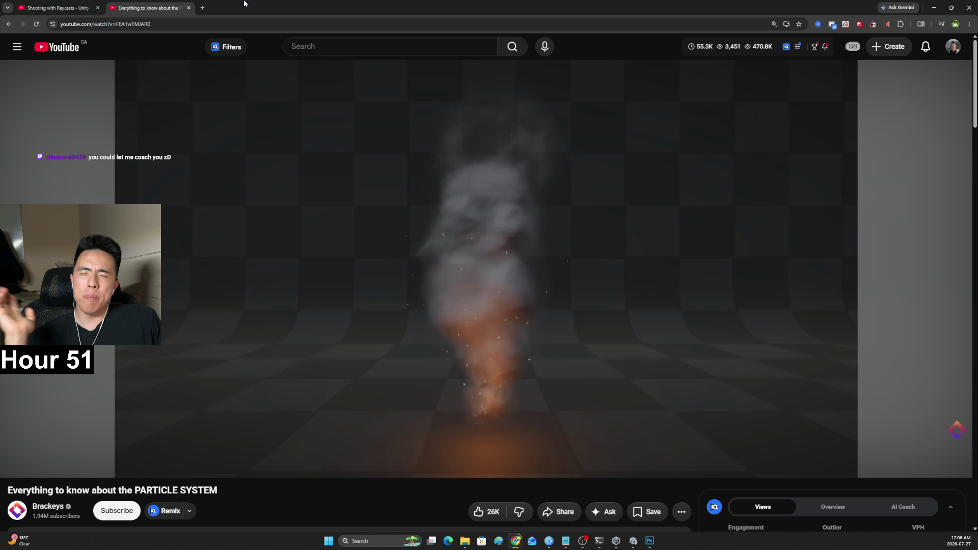
left_click(56, 4)
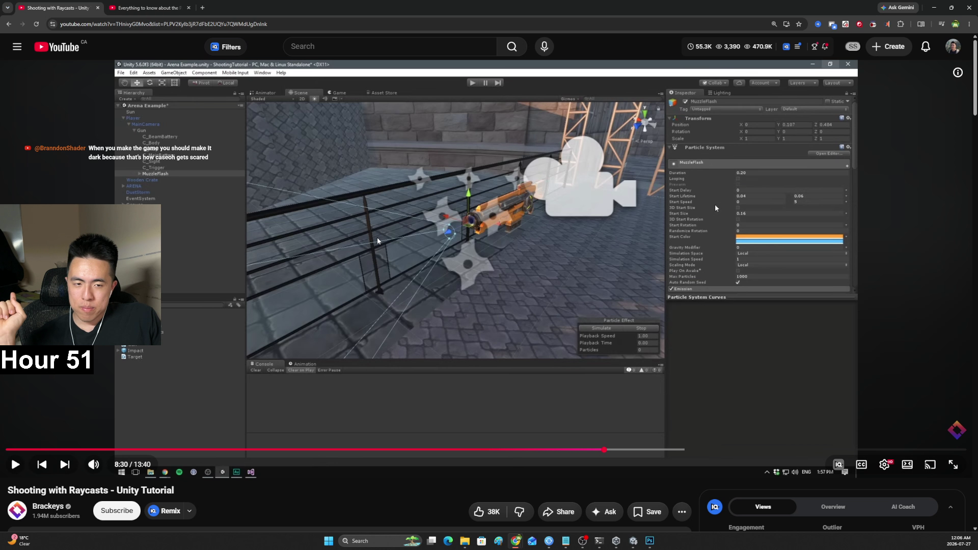
Play the Raycasts tutorial briefly to 8:31, then bring Unity forward from the taskbar
left_click(406, 267)
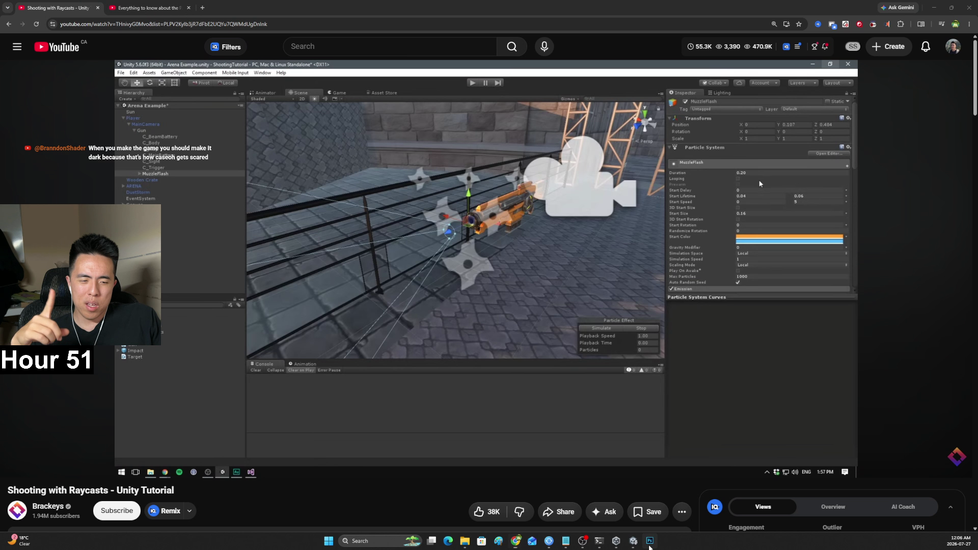
left_click(634, 542)
left_click(637, 546)
left_click(634, 543)
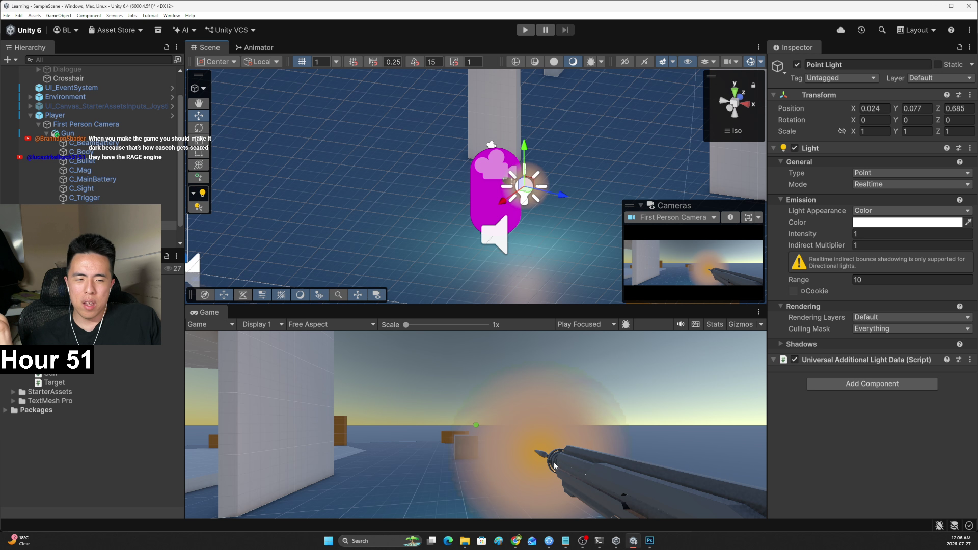
Minimize Unity to reveal the tutorial's MuzzleFlash settings (Duration 0.20, Start Lifetime 0.04–0.06)
left_click(631, 546)
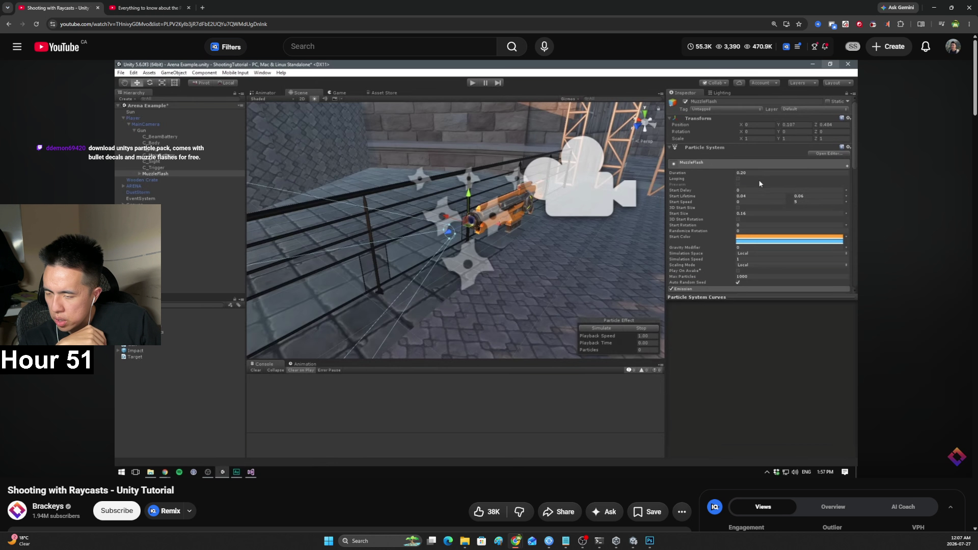
Open a new Chrome tab next to the YouTube Raycasts and particle tutorial tabs
mouse_move(454, 310)
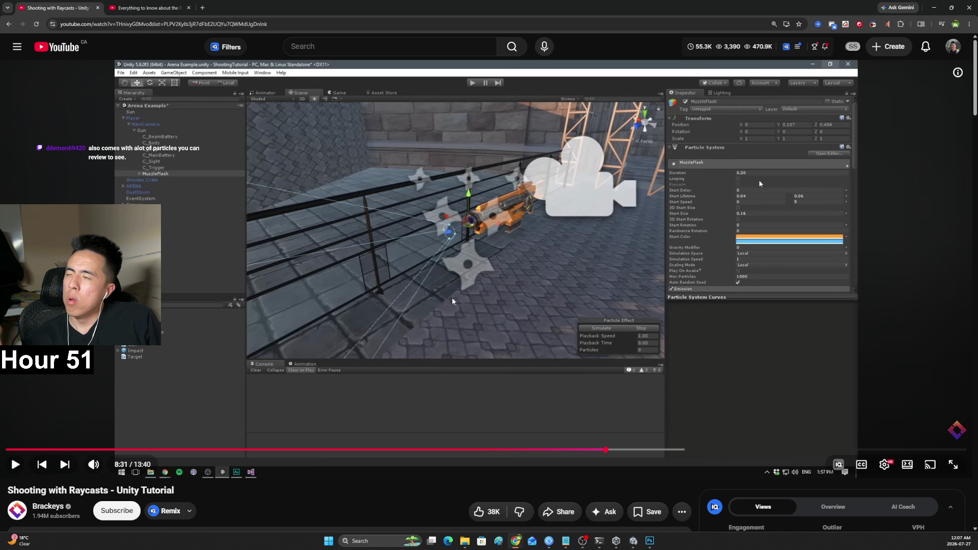
left_click(204, 9)
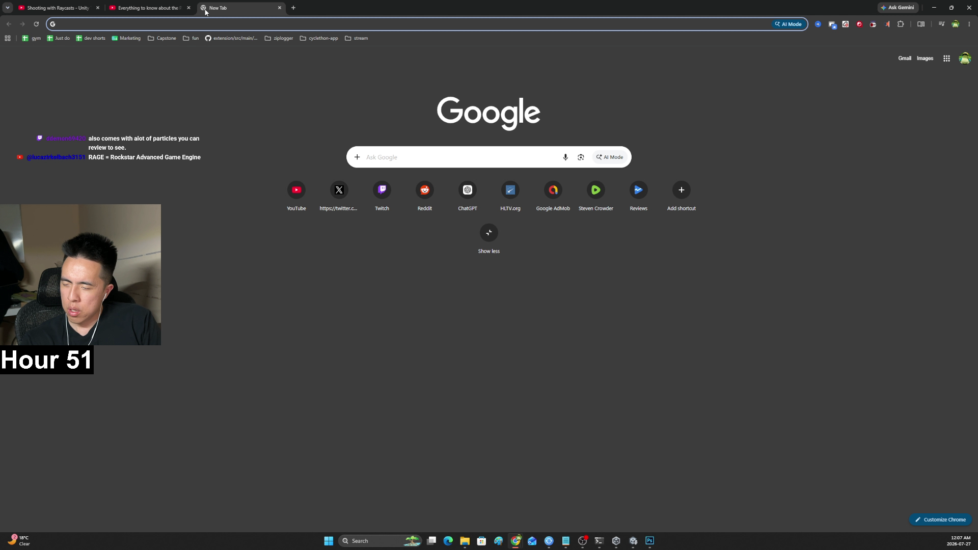
Search Google for 'unity particle pack download' and open the Particle Pack - VFX store listing
type("unity parti")
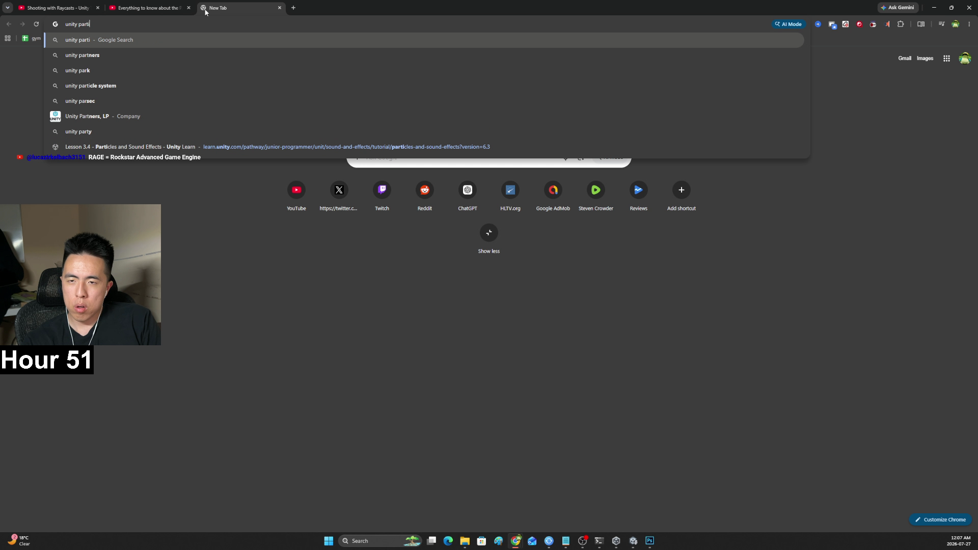
type("cle pack download")
key("Return")
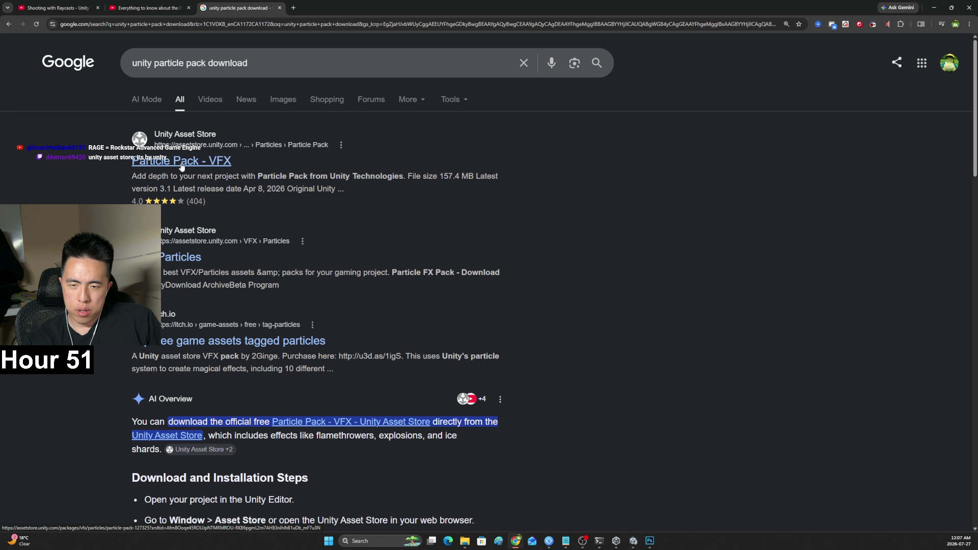
left_click(174, 260)
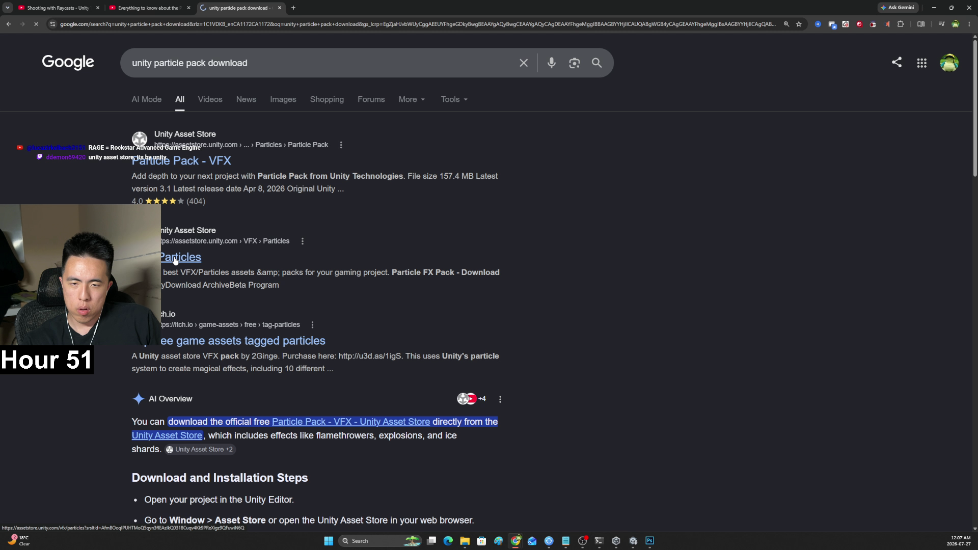
left_click(189, 166)
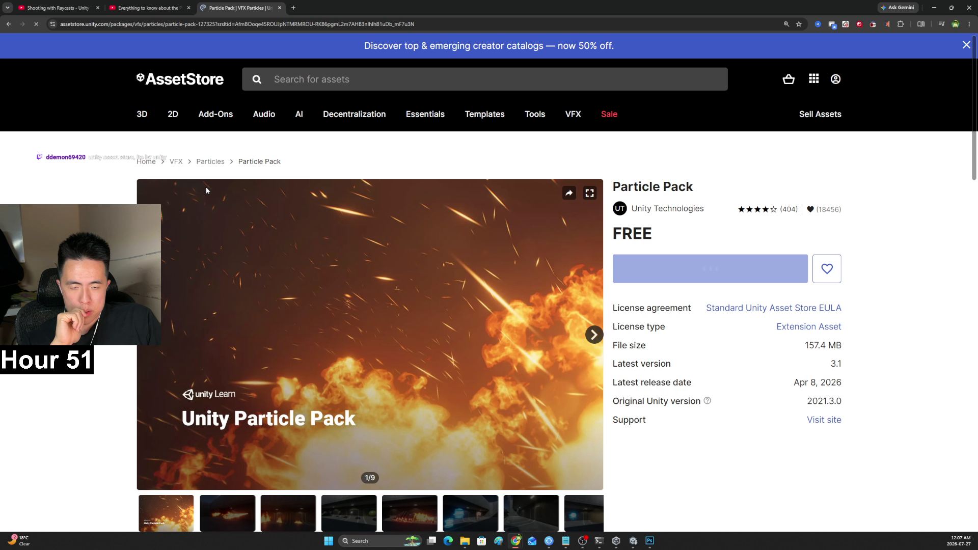
Look through the pack's preview images and add the free Particle Pack to My Assets
scroll(326, 328, "down", 1)
left_click(407, 466)
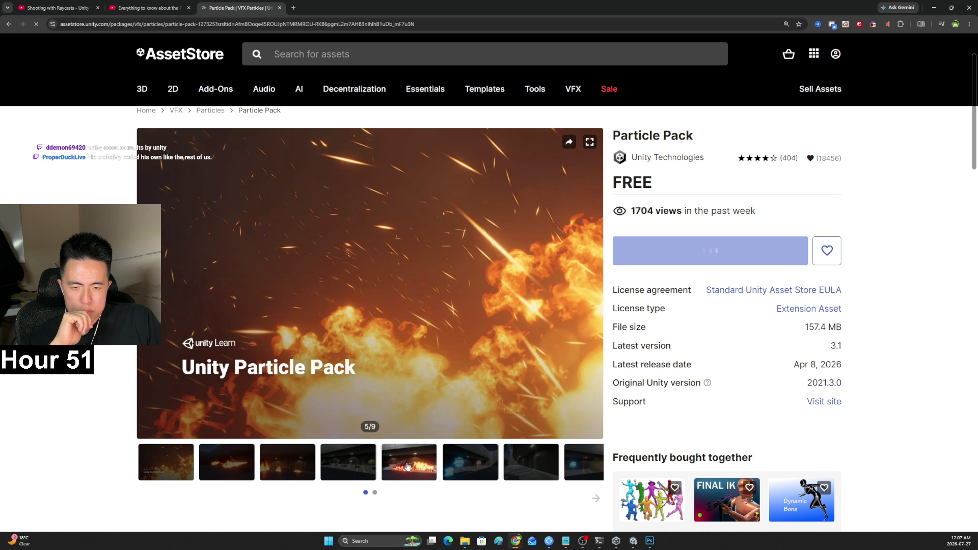
scroll(460, 466, "down", 1)
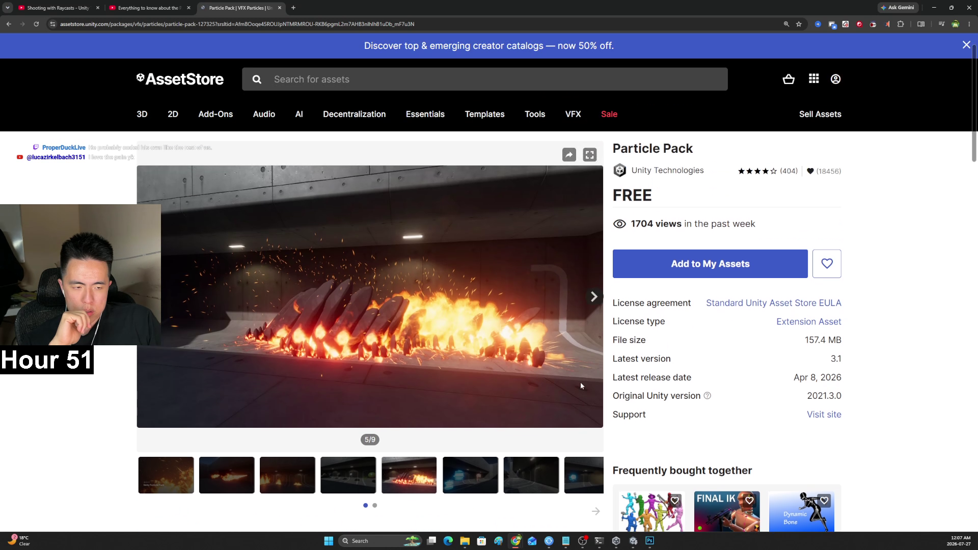
left_click(697, 265)
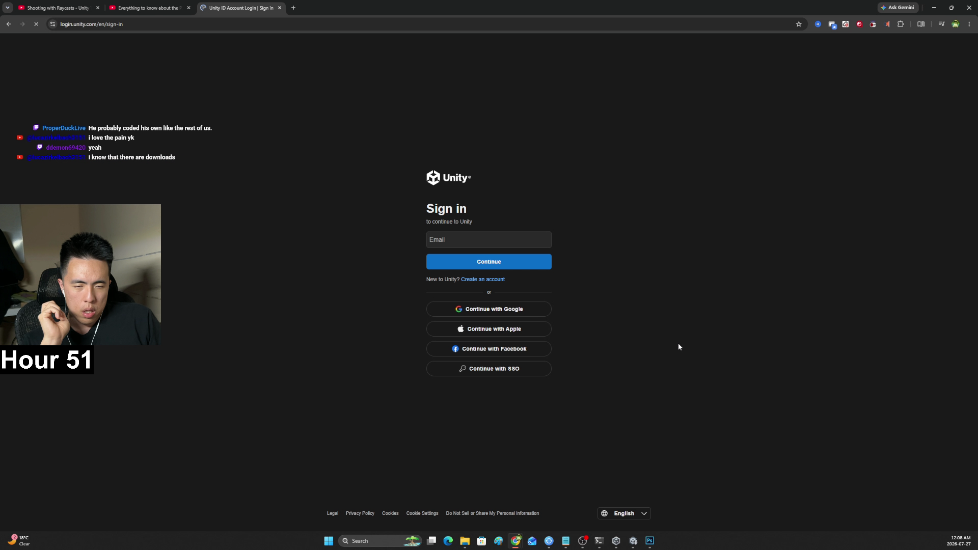
Minimize the sign-in Chrome window and close the ECB euro banknote window
key("super+Down")
key("super+Down")
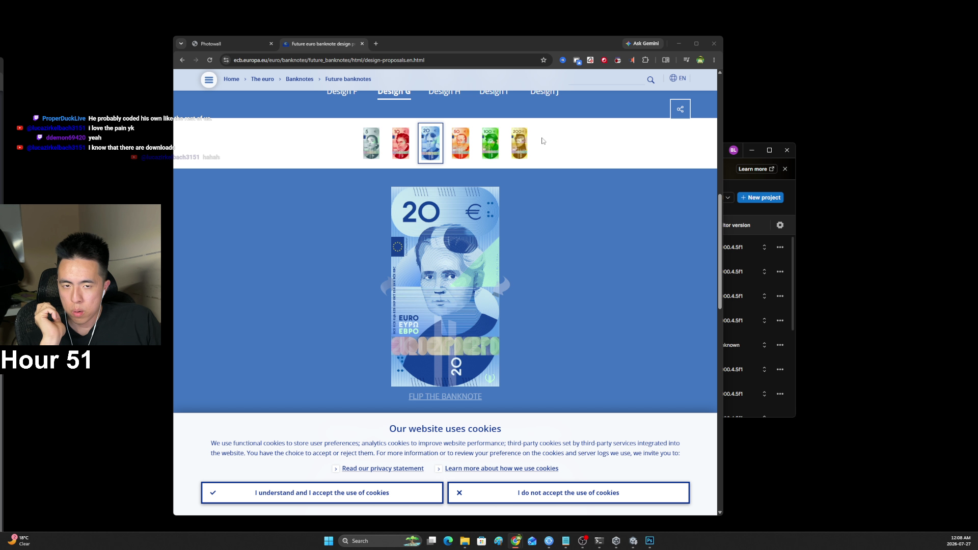
left_click(714, 44)
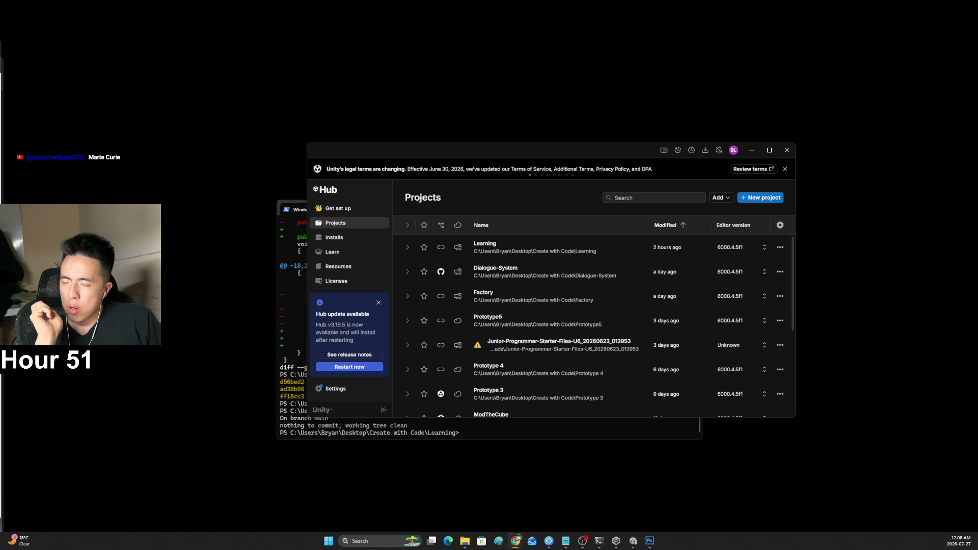
Add the Particle Pack to My Assets, accept the terms, and open it in Unity
key("alt+Tab")
key("super+Up")
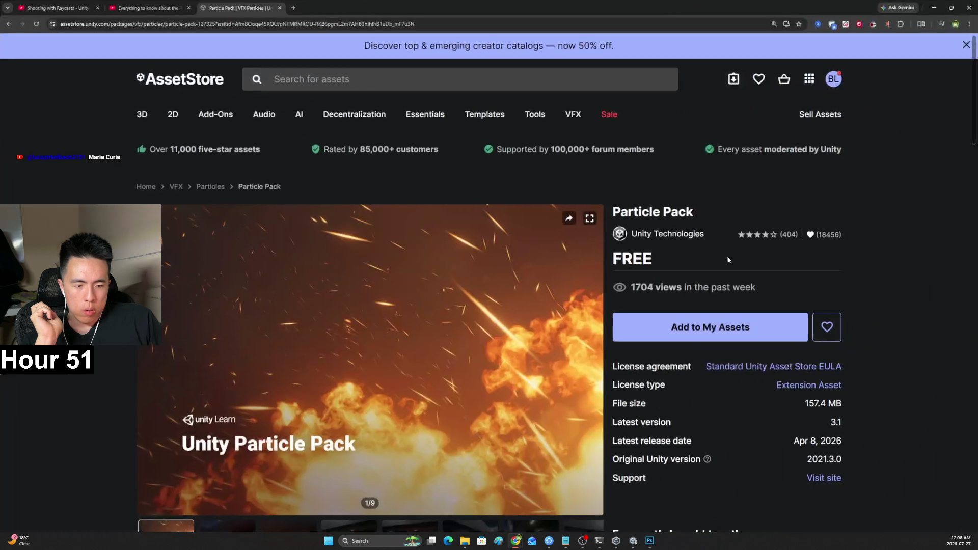
left_click(713, 336)
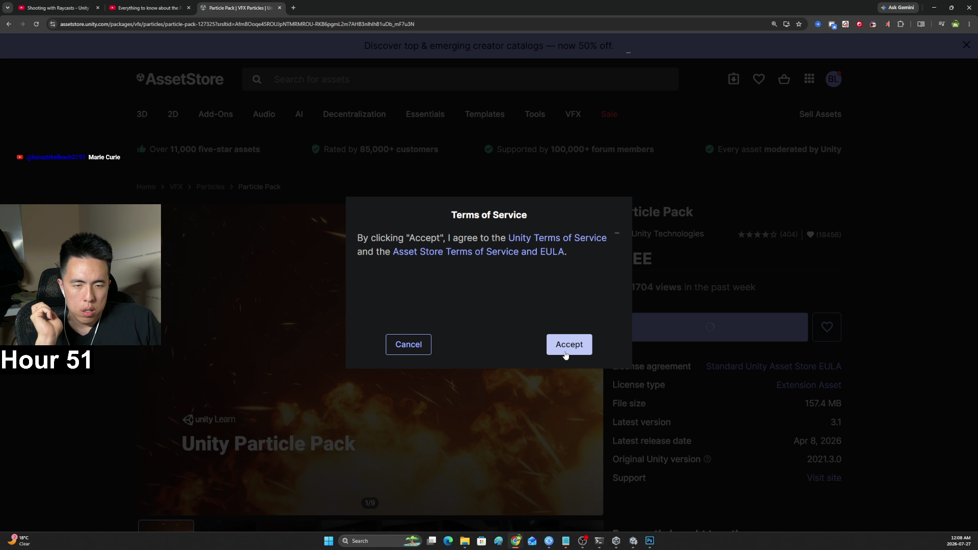
left_click(567, 344)
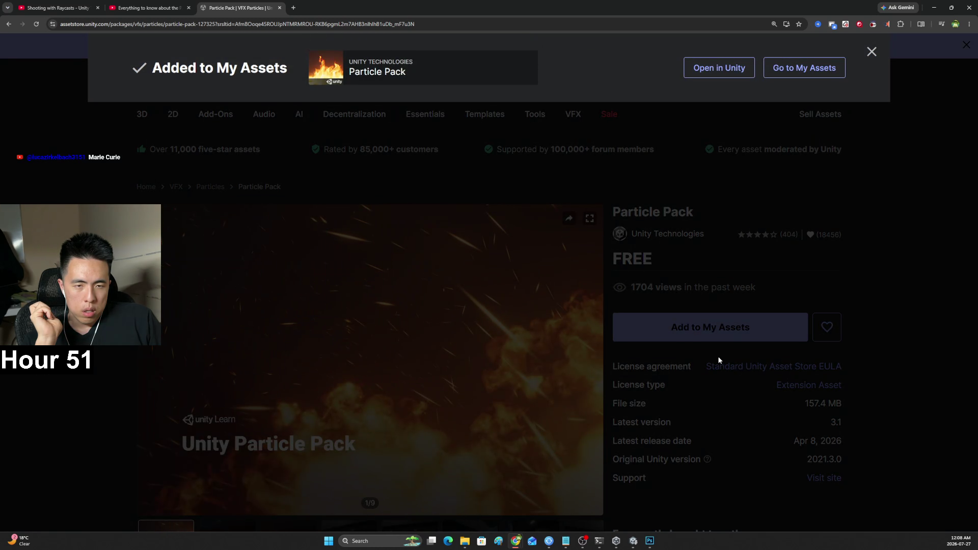
left_click(721, 76)
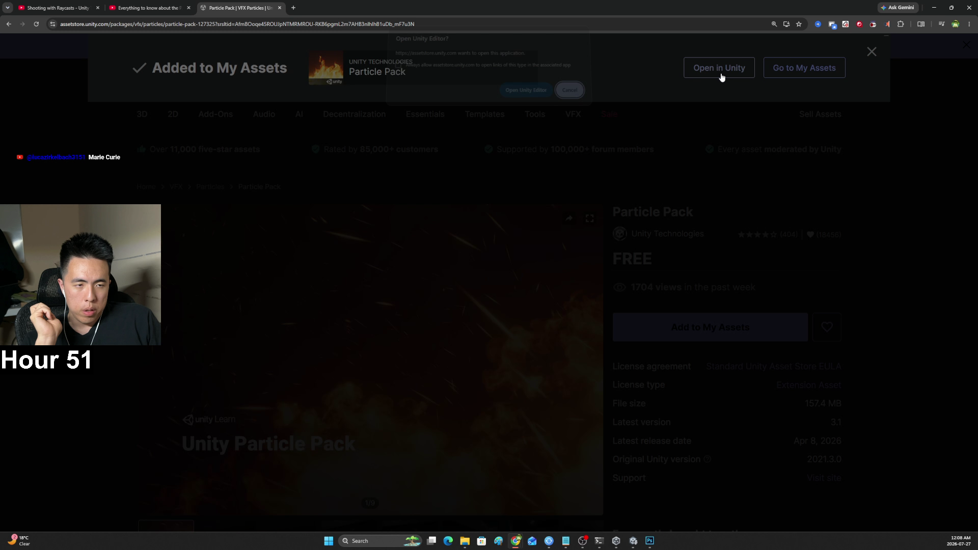
left_click(527, 95)
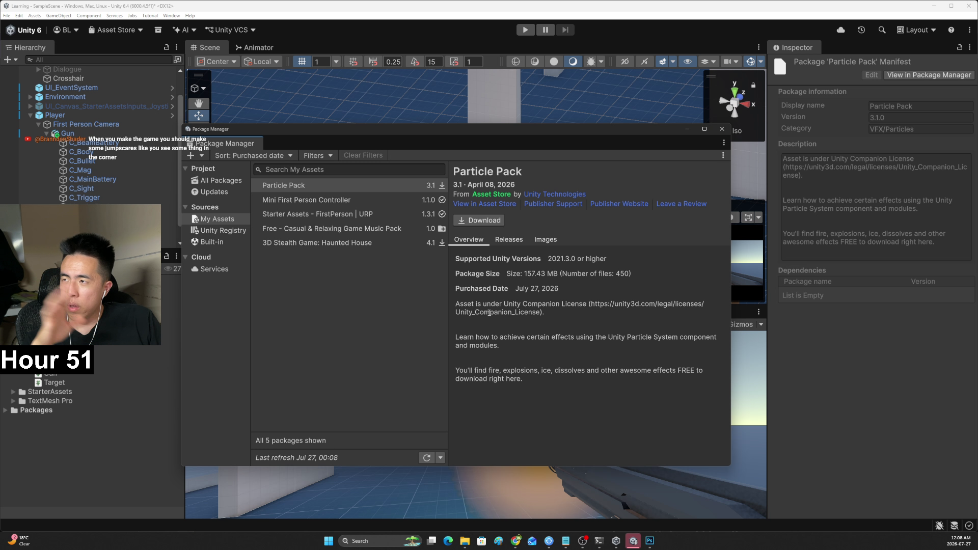
Download Particle Pack 3.1 from My Assets in the Package Manager
left_click(493, 220)
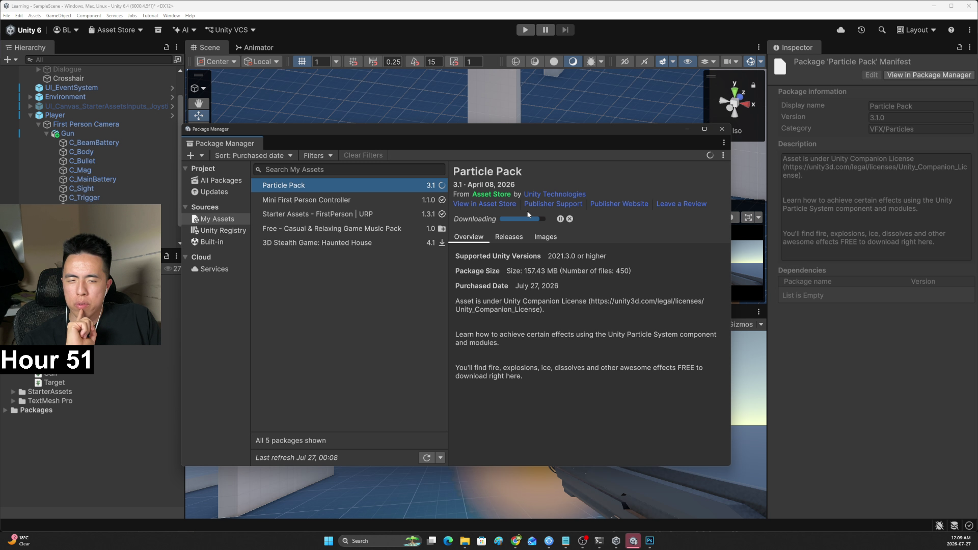
mouse_move(582, 257)
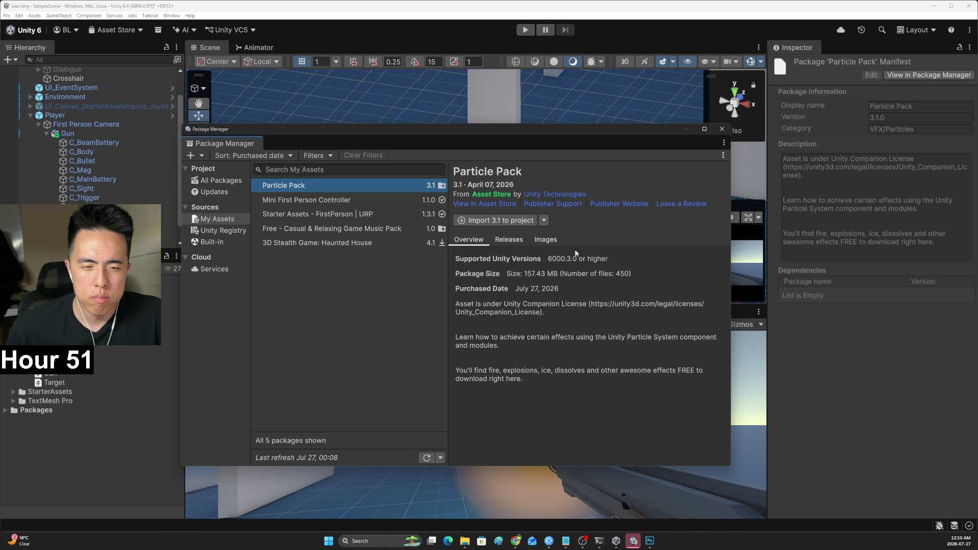
Import Particle Pack 3.1 to the project, installing its required package dependencies
left_click(510, 222)
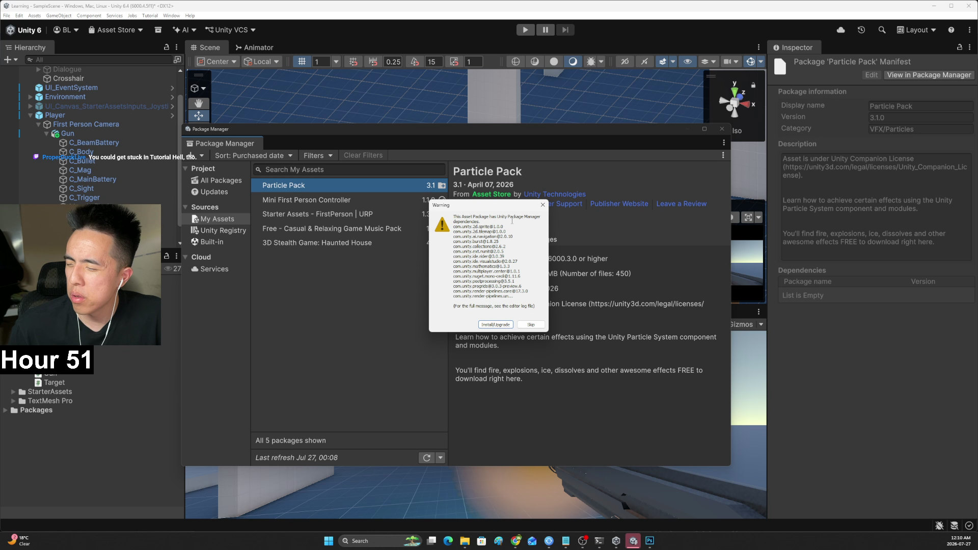
left_click(498, 325)
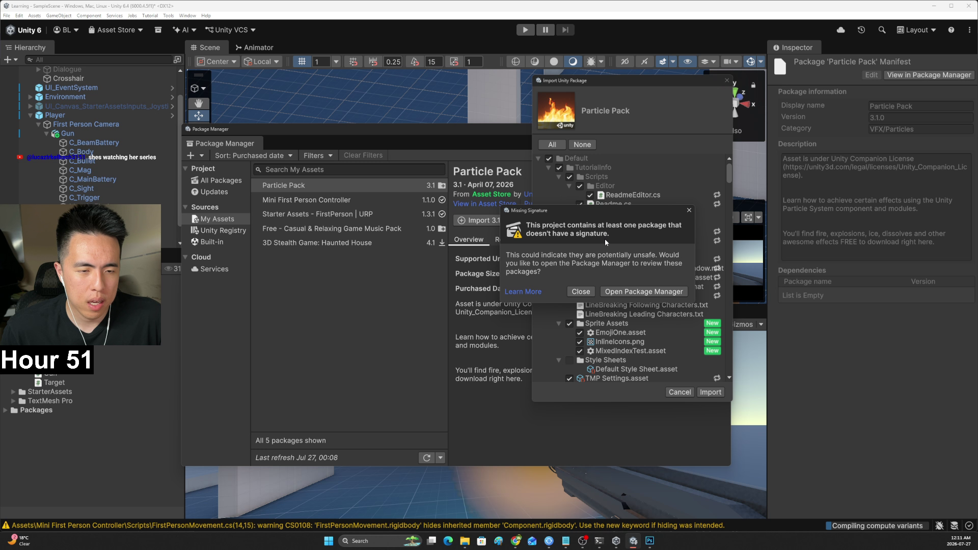
Dismiss the missing-signature warning, import the Particle Pack files, and close Package Manager
left_click(581, 291)
scroll(703, 317, "down", 10)
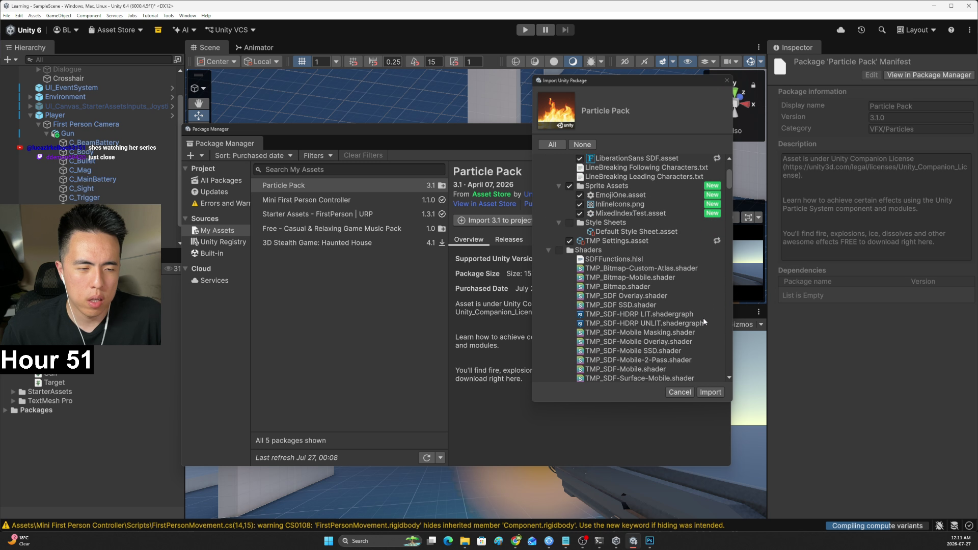
scroll(729, 194, "up", 5)
mouse_move(729, 181)
left_mouse_down()
mouse_move(731, 164)
mouse_move(736, 378)
left_mouse_up()
left_click(711, 392)
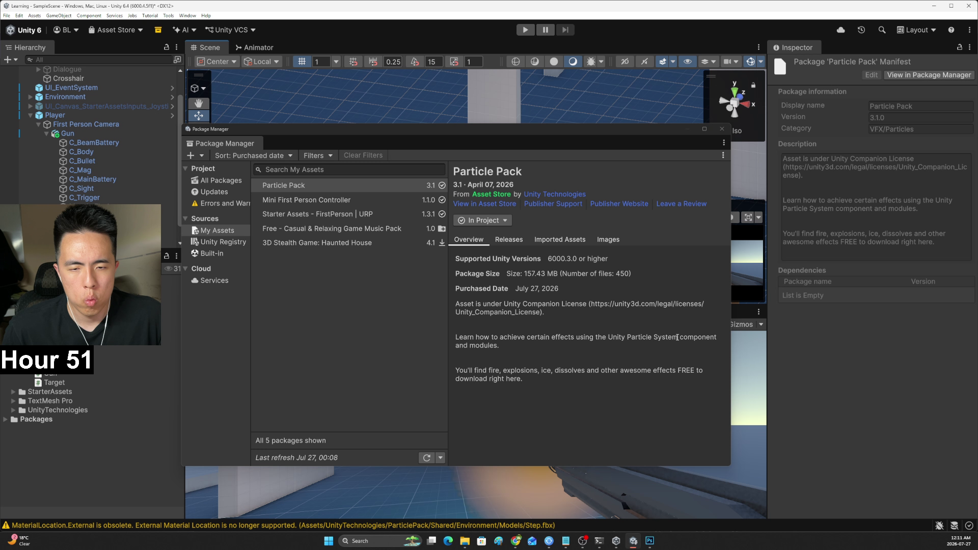
left_click(721, 129)
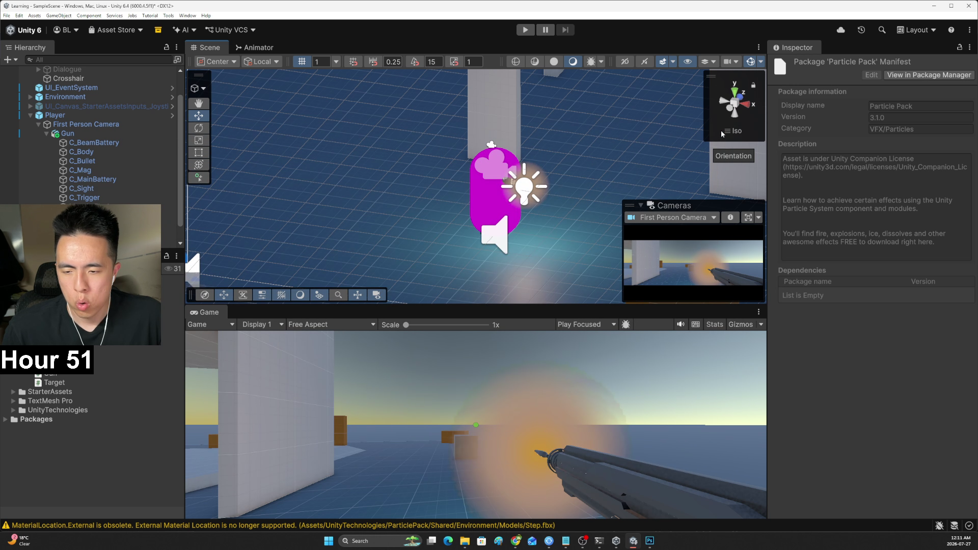
Expand the Packages folder and dismiss the Added to My Assets notice in Chrome
left_click(5, 419)
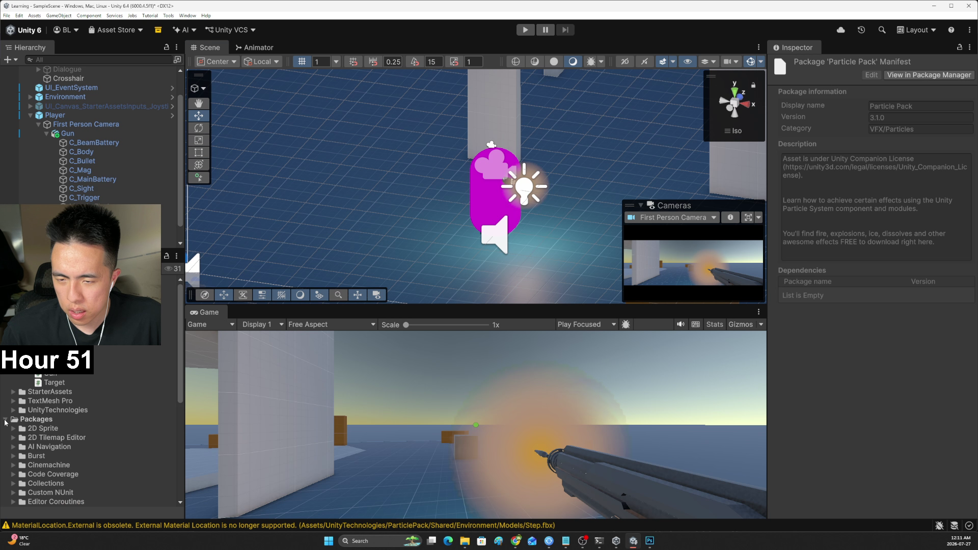
scroll(94, 415, "down", 10)
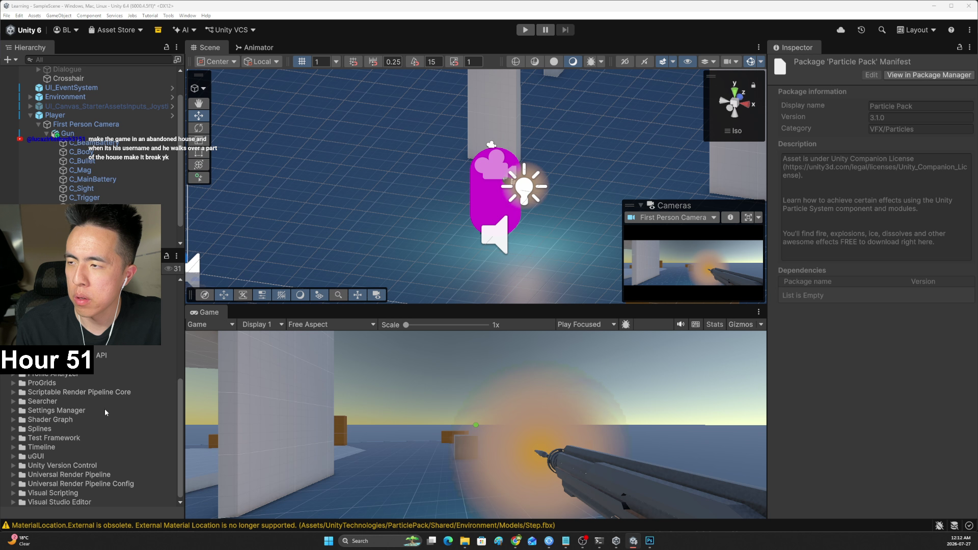
key("alt+Tab")
left_click(146, 166)
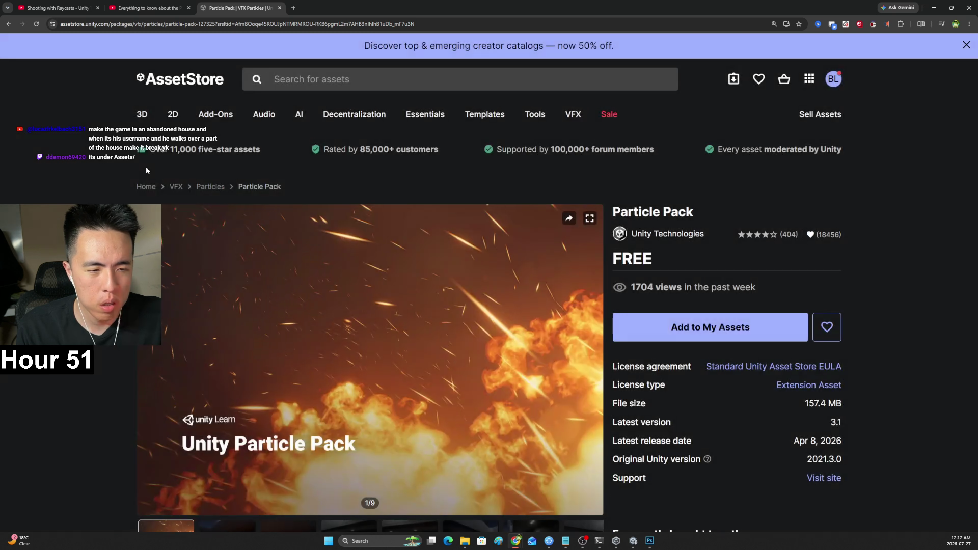
key("alt+Tab")
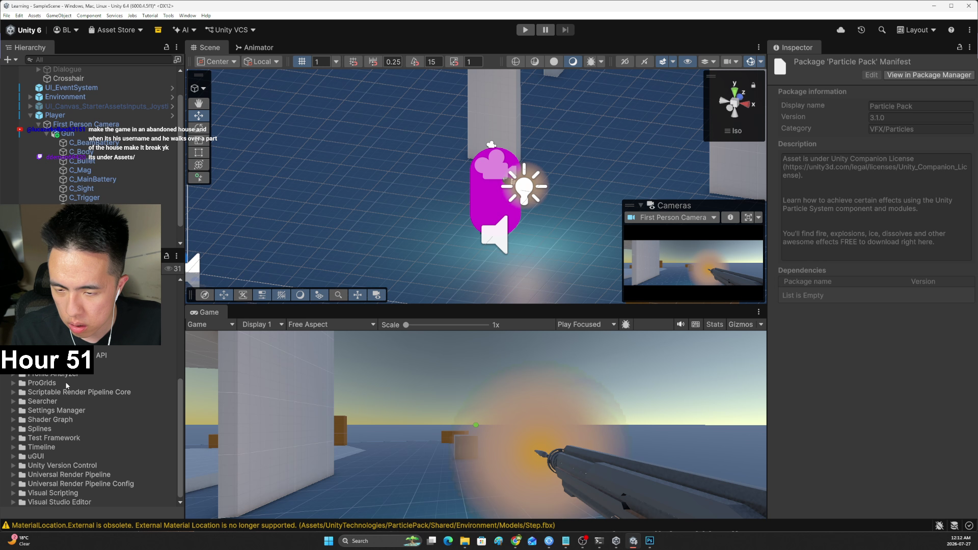
Browse the Project panel into Assets/UnityTechnologies/ParticlePack to view its folders
scroll(67, 385, "up", 10)
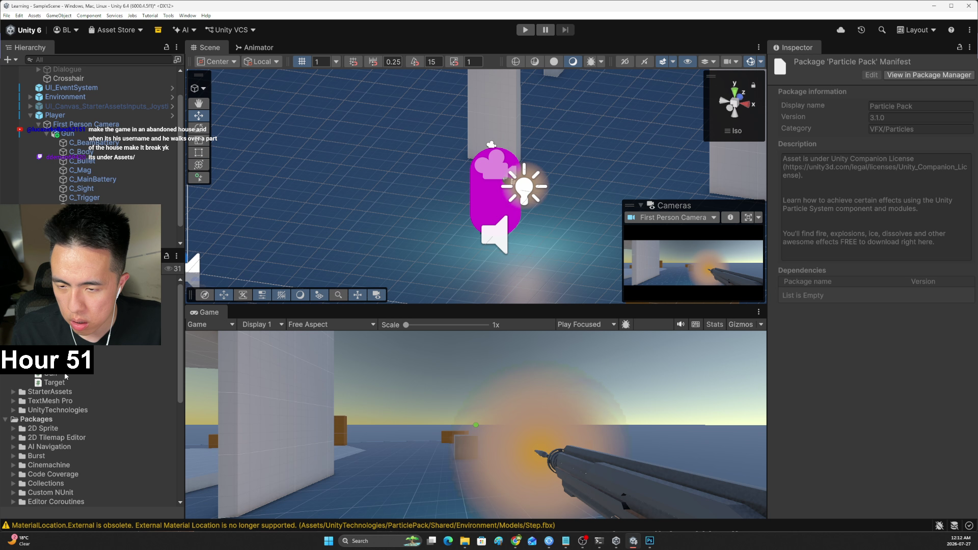
scroll(65, 376, "down", 2)
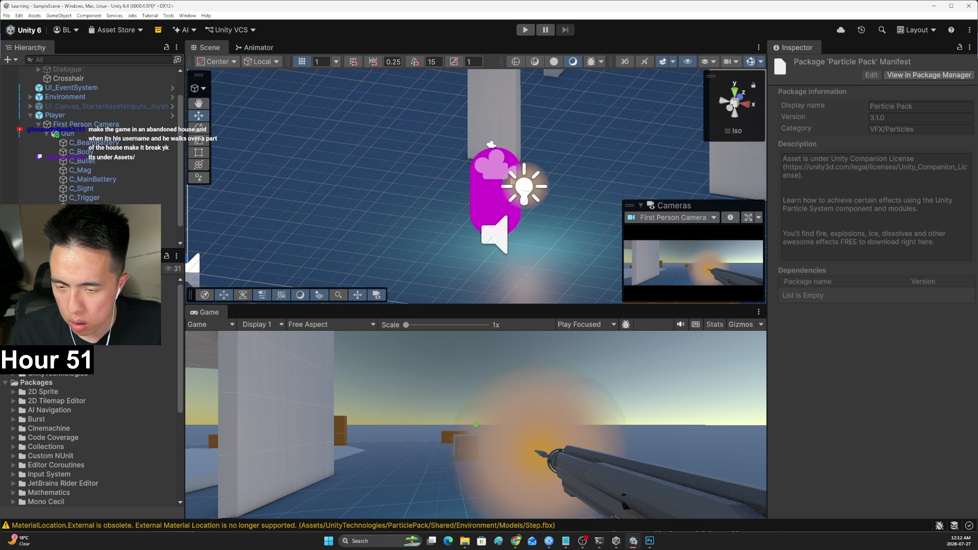
scroll(66, 438, "up", 4)
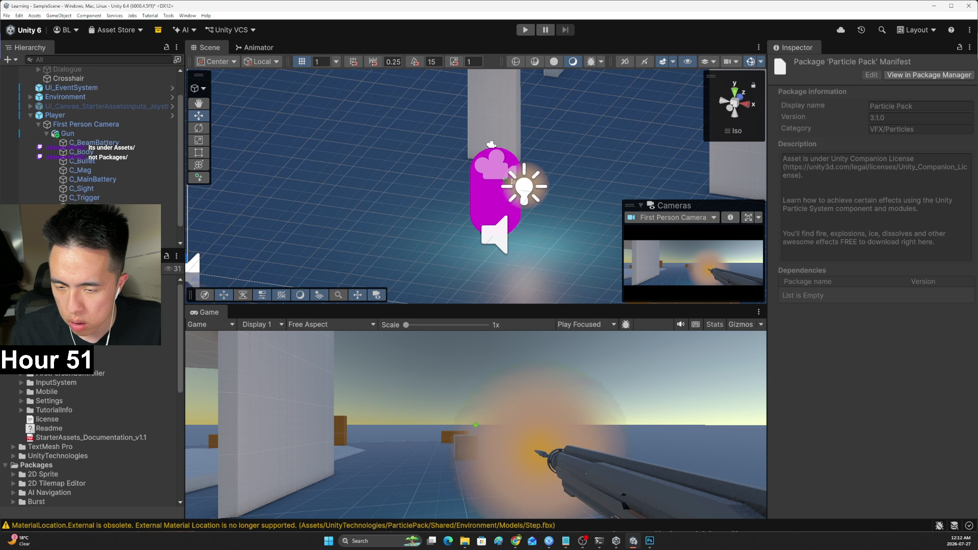
scroll(66, 438, "down", 4)
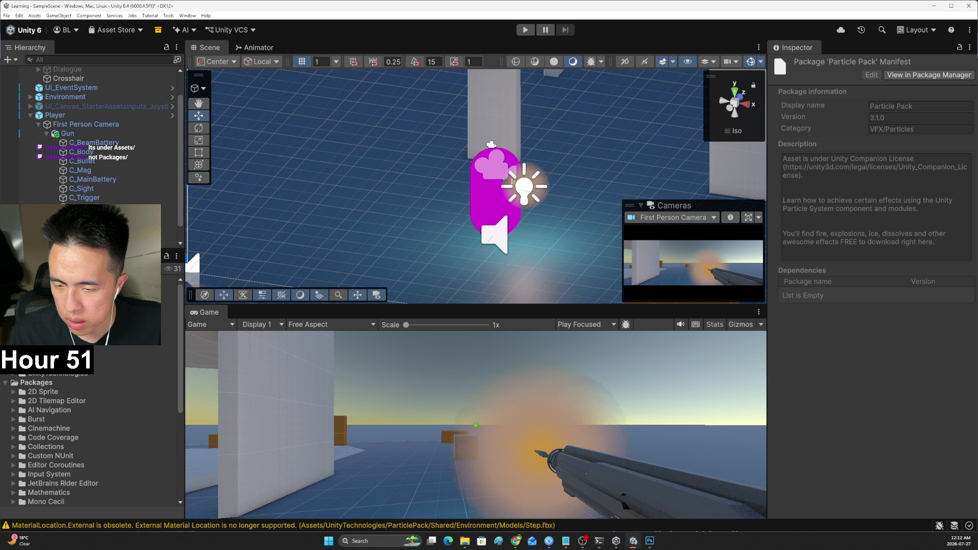
scroll(67, 438, "down", 5)
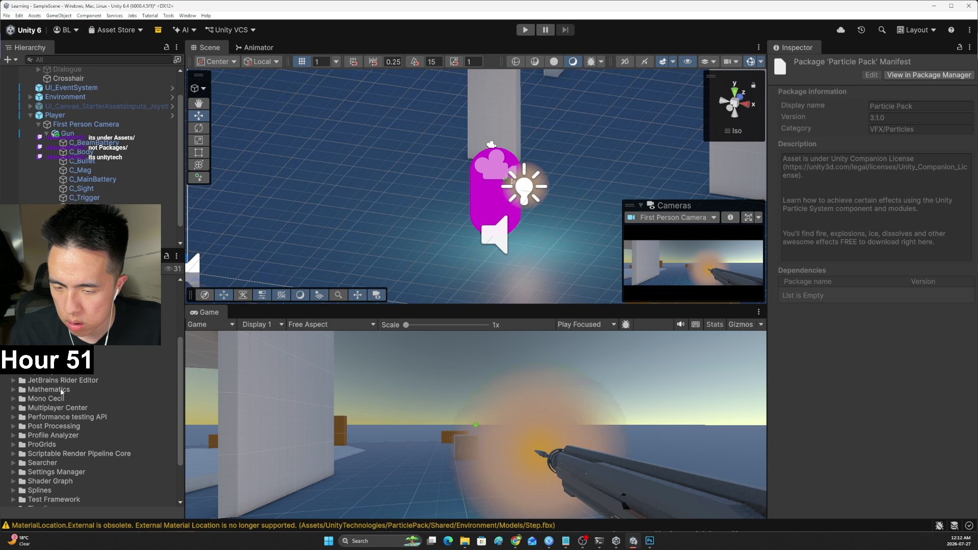
scroll(61, 392, "down", 3)
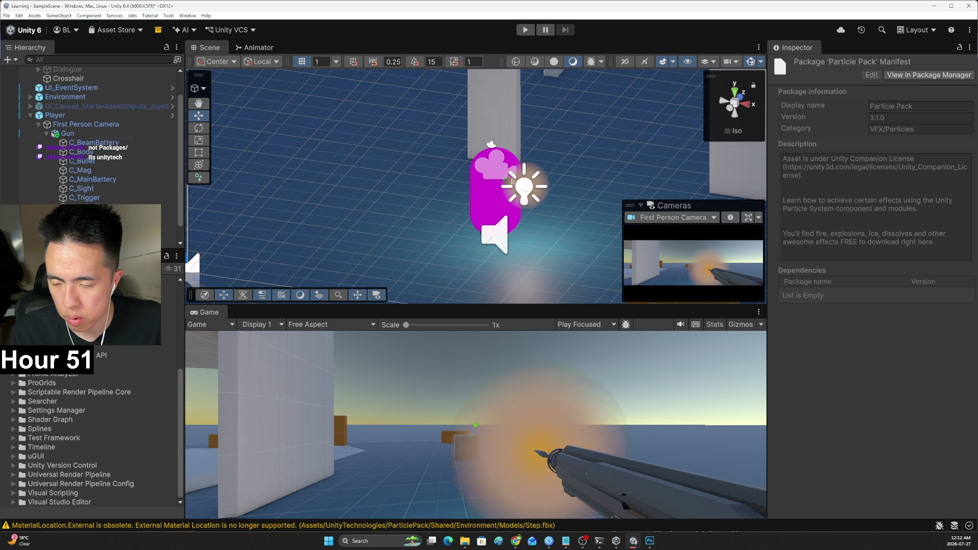
double_click(61, 438)
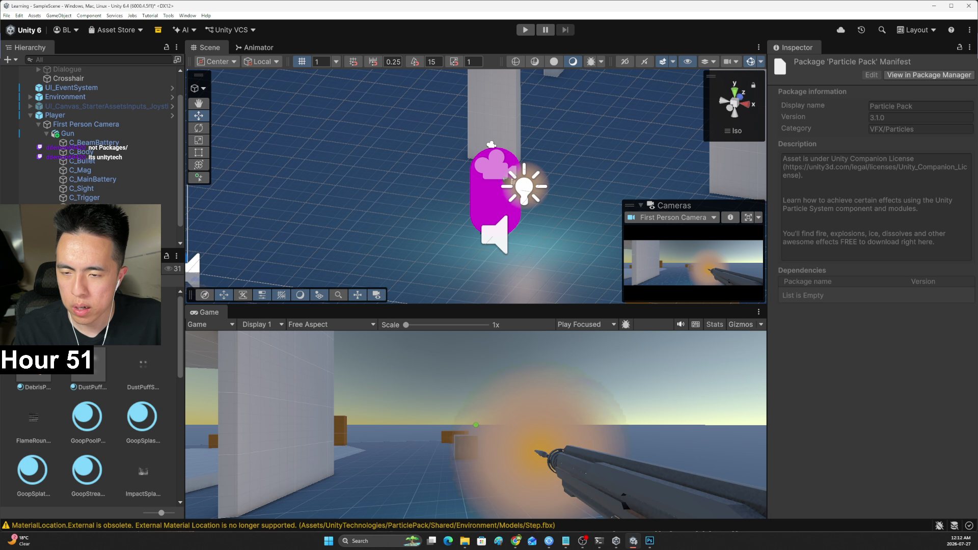
scroll(183, 329, "down", 3)
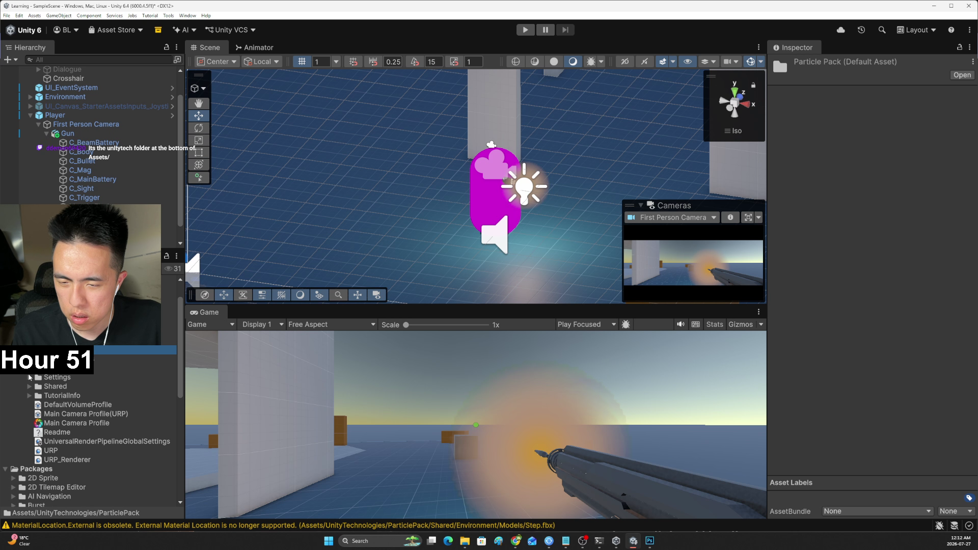
Open Weapon Effects > Prefabs and select MuzzleFlash (Duration 0.5, Start Lifetime 0.15)
left_click(29, 378)
left_click(29, 377)
scroll(91, 438, "up", 3)
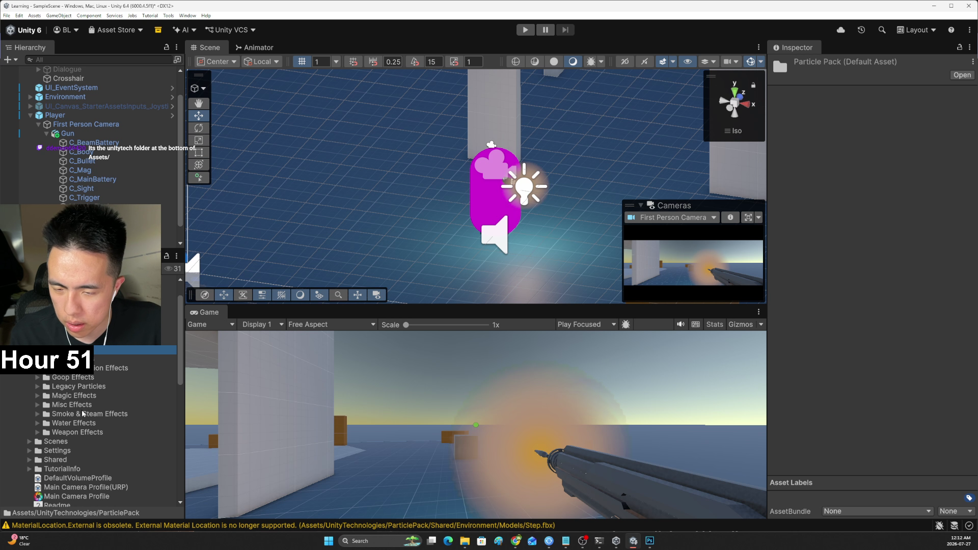
left_click(49, 432)
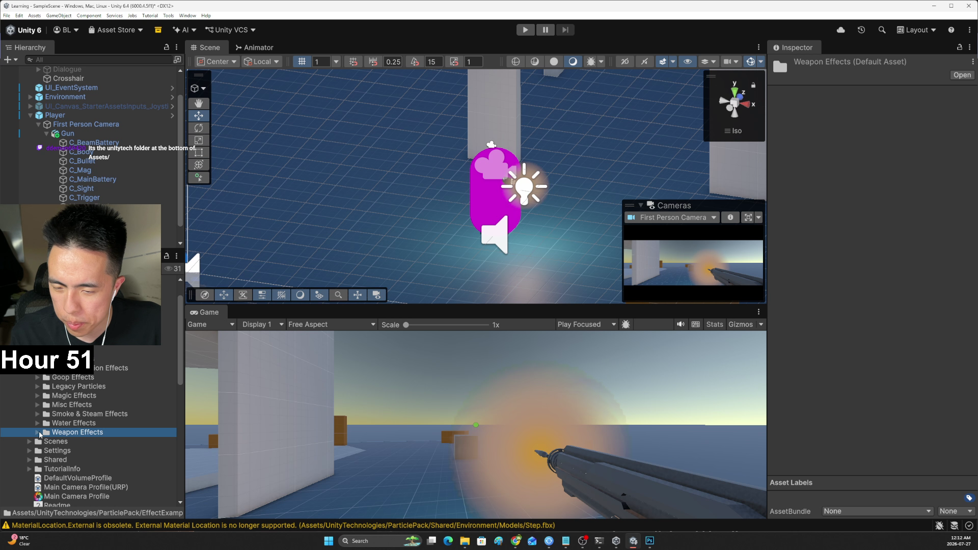
left_click(38, 433)
left_click(46, 441)
scroll(92, 438, "down", 5)
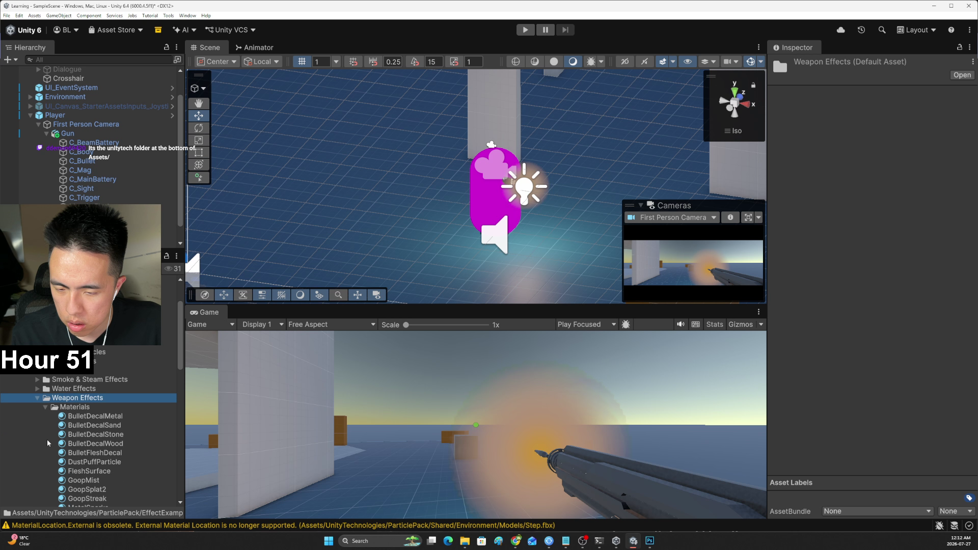
left_click(135, 348)
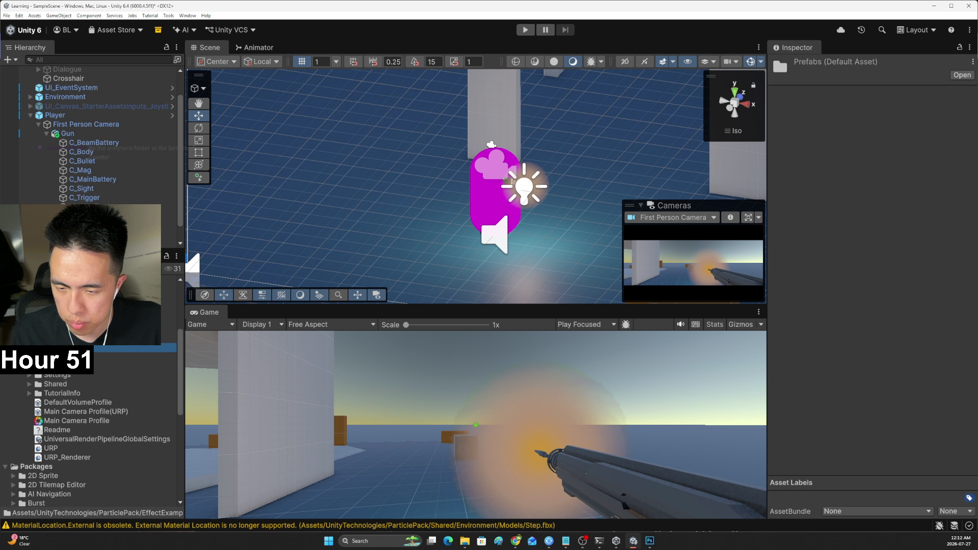
scroll(91, 441, "up", 3)
left_click(73, 377)
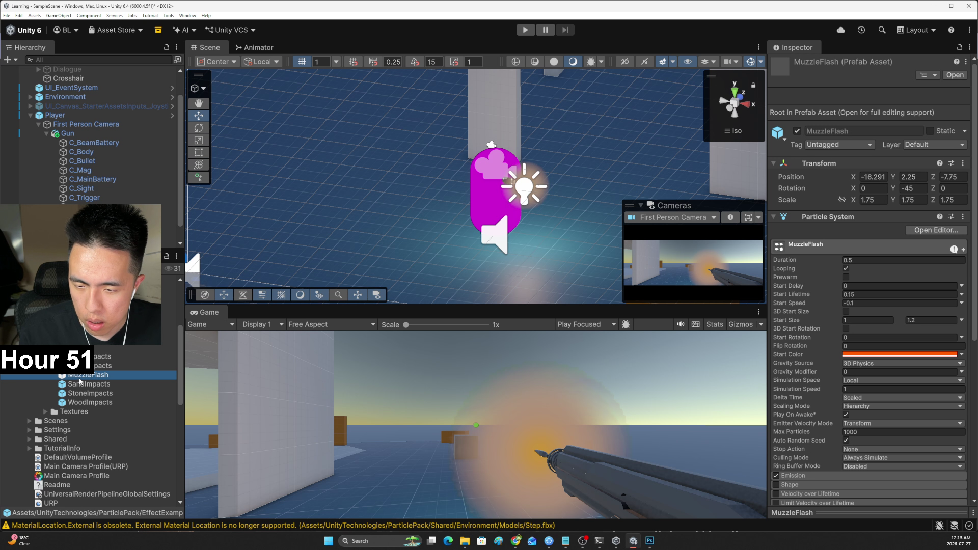
Parent the MuzzleFlash prefab under Gun, pause its preview, and delete the empty Muzzle Flash object
left_click_drag(86, 376, 70, 190)
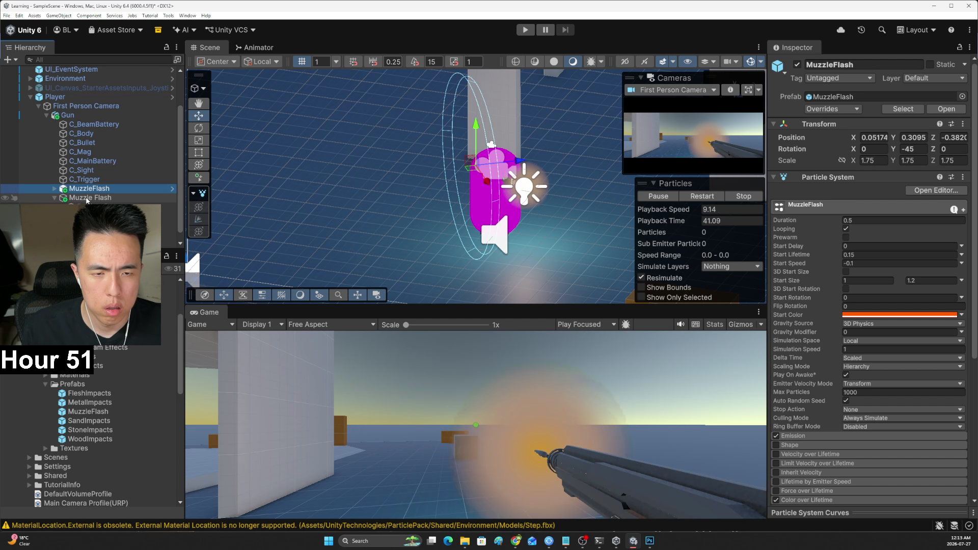
left_click(670, 194)
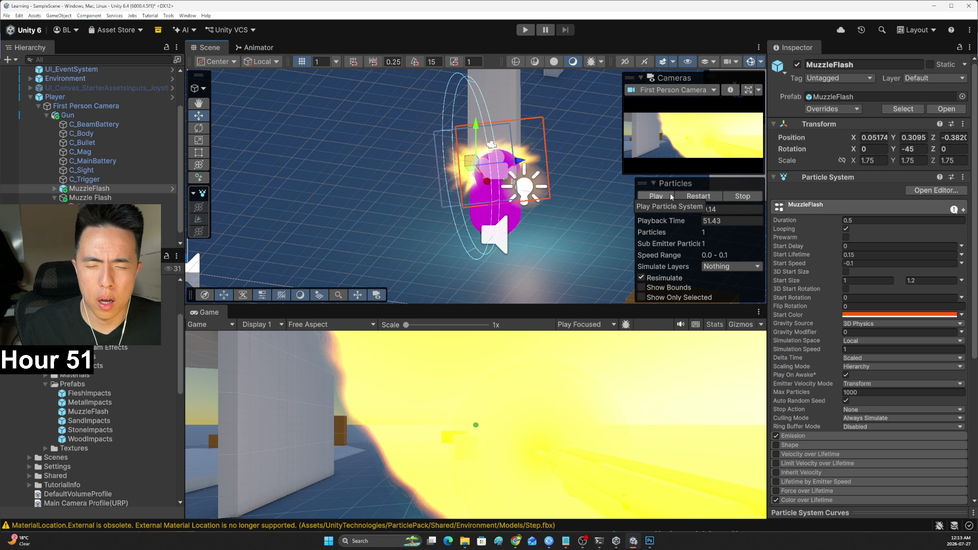
left_click(87, 197)
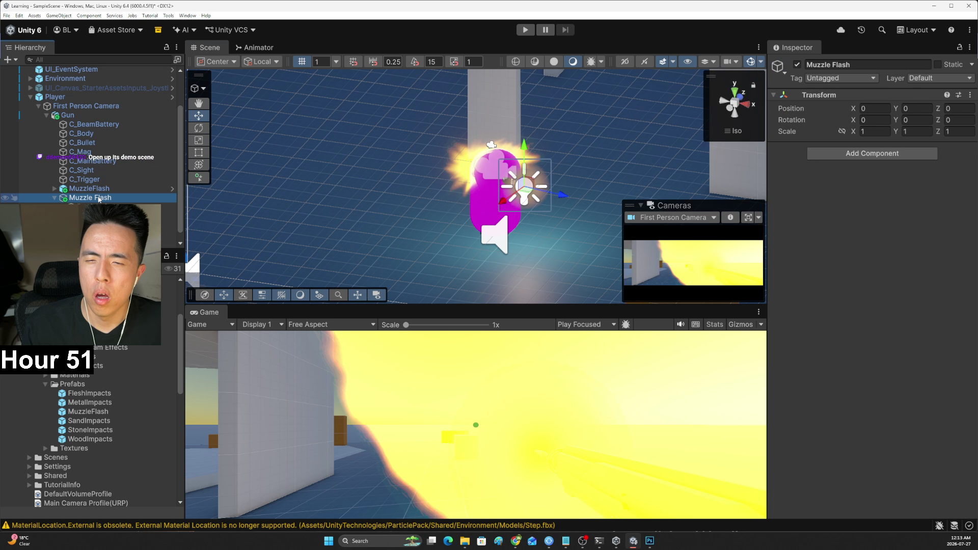
right_click(97, 191)
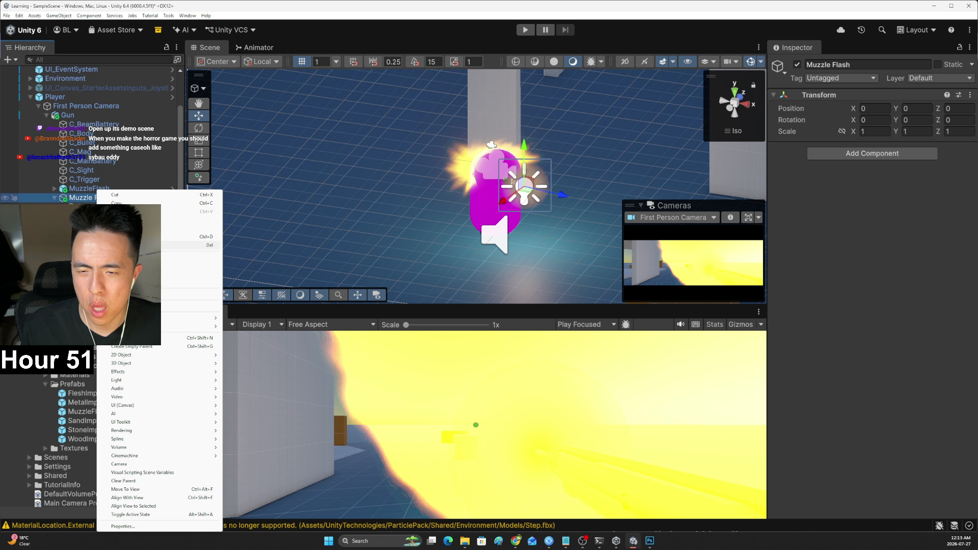
left_click(133, 245)
key("ctrl+z")
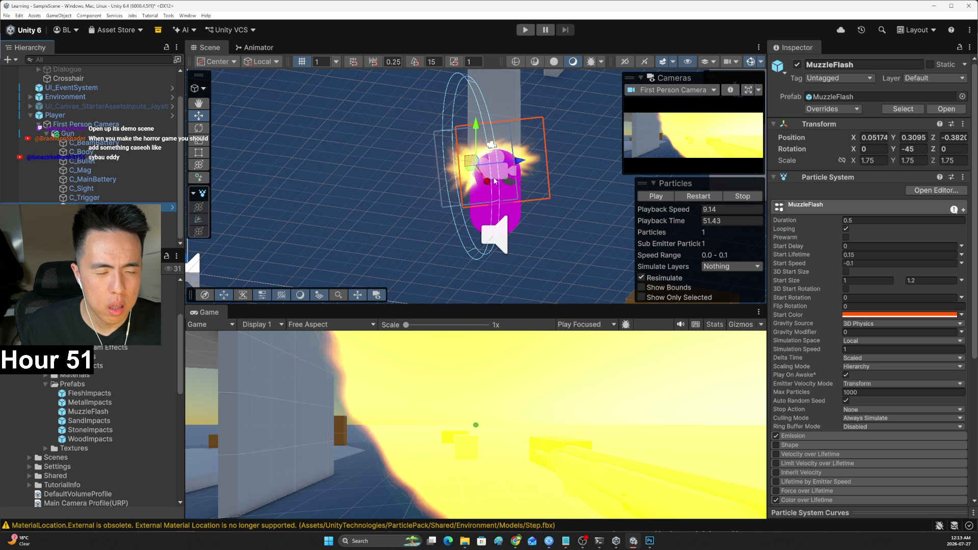
mouse_move(494, 181)
left_mouse_down()
mouse_move(461, 171)
mouse_move(524, 204)
left_mouse_up()
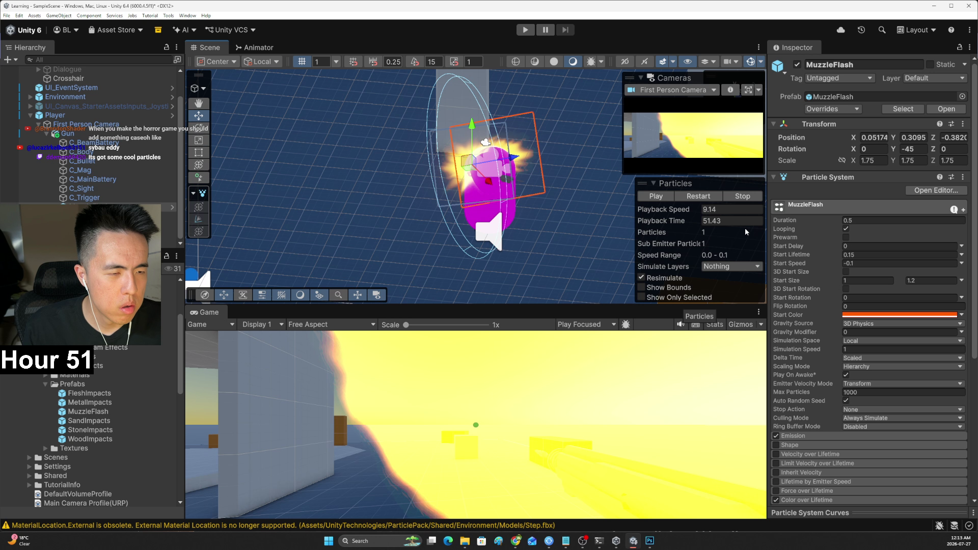
Turn off Looping on MuzzleFlash, preview it, and switch the handles to Global
left_click(846, 229)
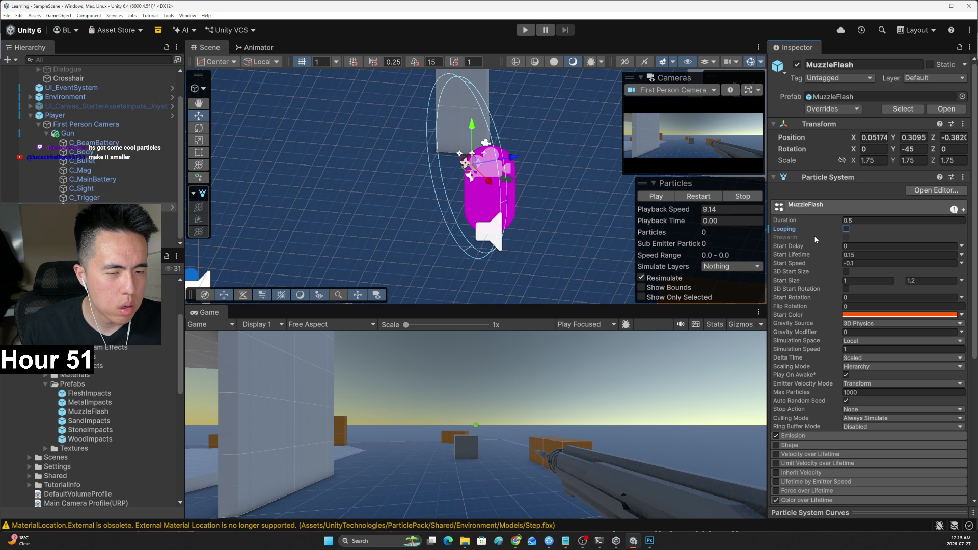
left_click(657, 198)
mouse_move(556, 212)
left_mouse_down()
mouse_move(396, 222)
mouse_move(512, 199)
mouse_move(525, 225)
mouse_move(534, 217)
mouse_move(503, 234)
left_mouse_up()
left_click(268, 62)
left_click(260, 75)
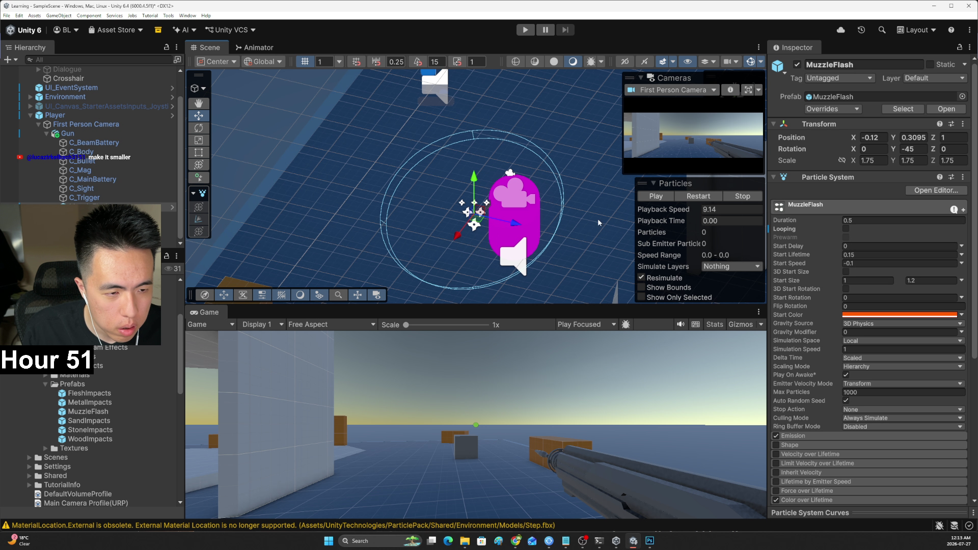
left_click(655, 198)
scroll(511, 231, "up", 4)
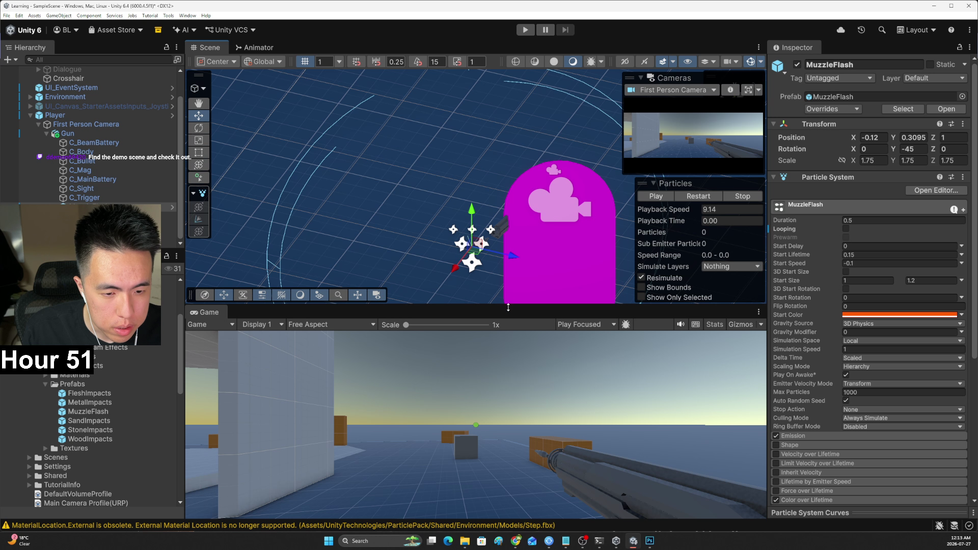
Move MuzzleFlash down to barrel height using the right and front views
mouse_move(508, 308)
left_mouse_down()
mouse_move(507, 377)
mouse_move(517, 309)
left_mouse_up()
left_click(731, 109)
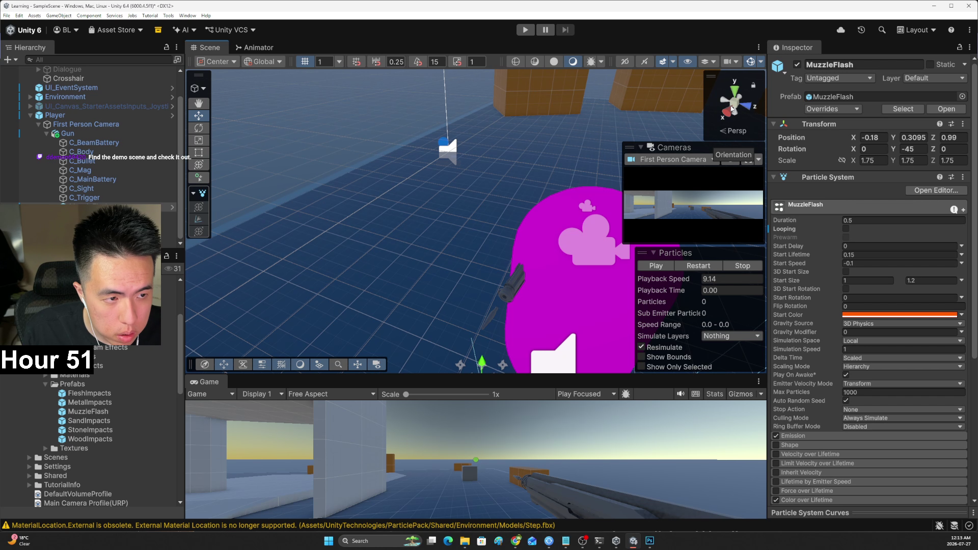
left_click(728, 110)
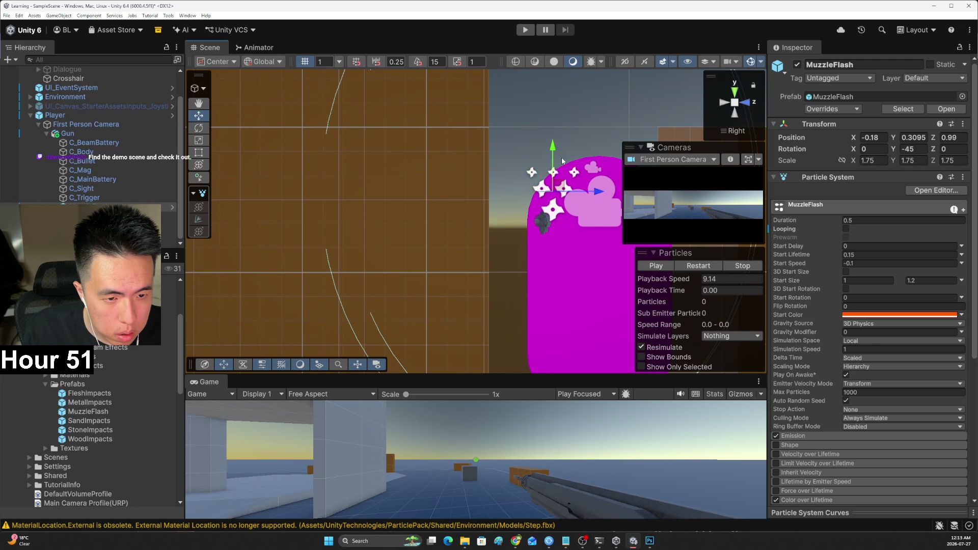
left_click_drag(562, 161, 563, 189)
left_click_drag(593, 223, 576, 223)
left_click(744, 104)
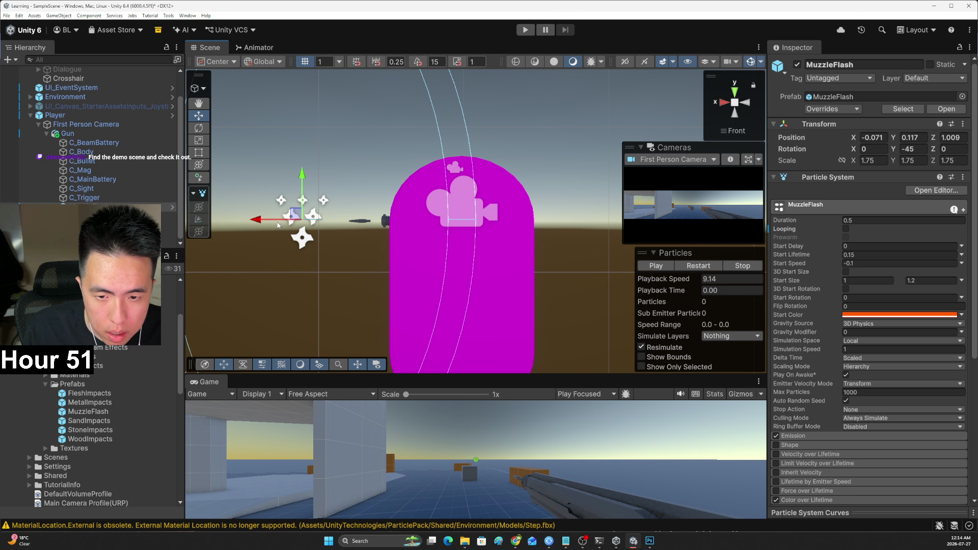
left_click_drag(278, 225, 304, 226)
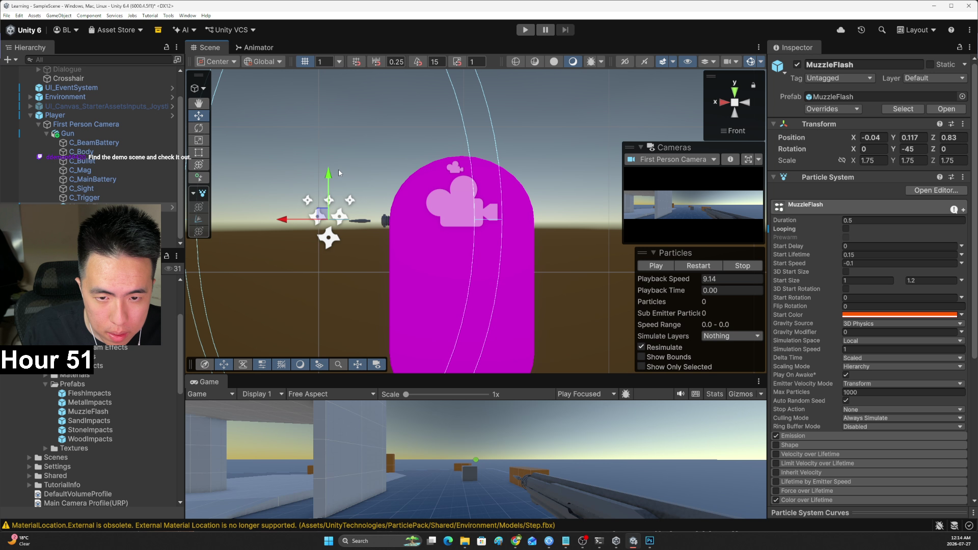
left_click_drag(329, 174, 329, 176)
From the Top view, frame MuzzleFlash, place it at -0.01, 0.106, 0.704, and preview it
left_click(734, 92)
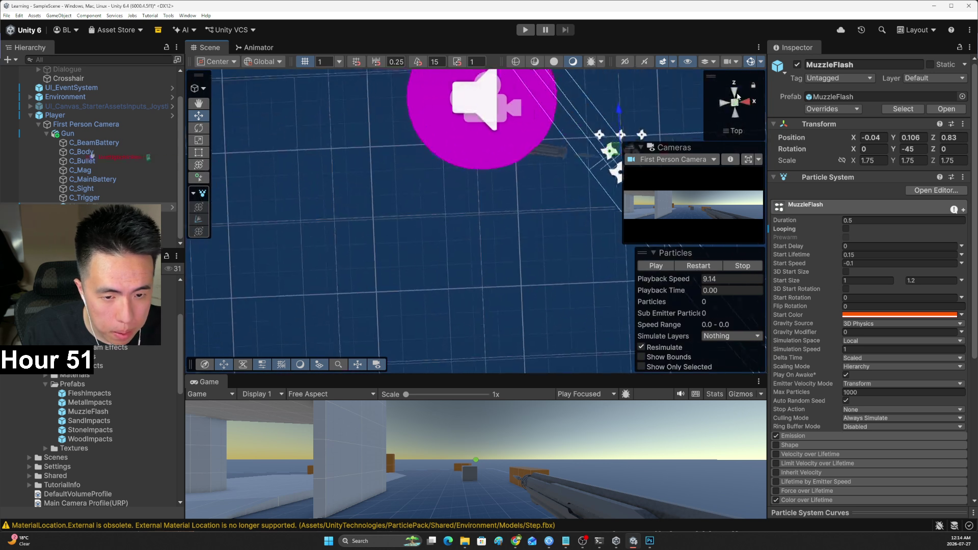
key("f")
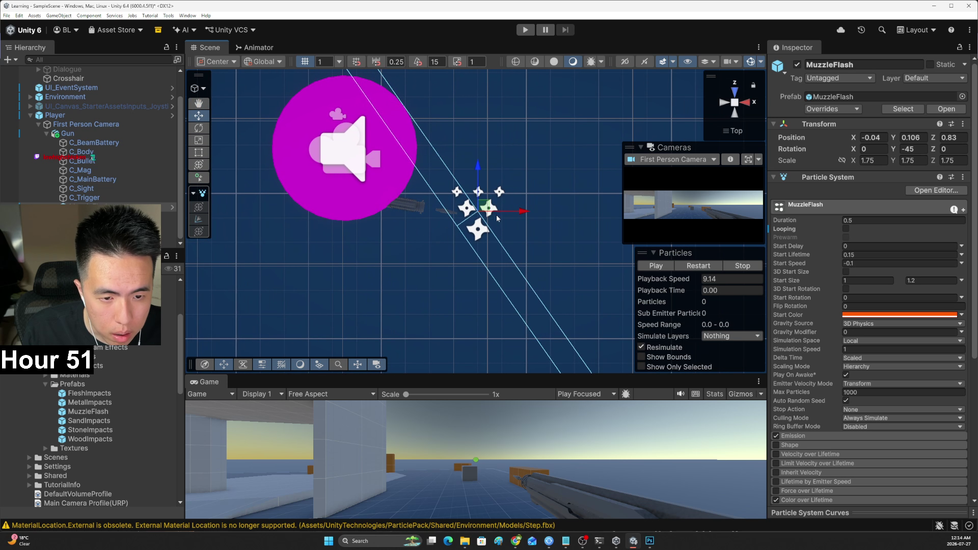
mouse_move(497, 218)
left_mouse_down()
mouse_move(518, 218)
mouse_move(497, 217)
left_mouse_up()
left_click_drag(458, 172, 459, 175)
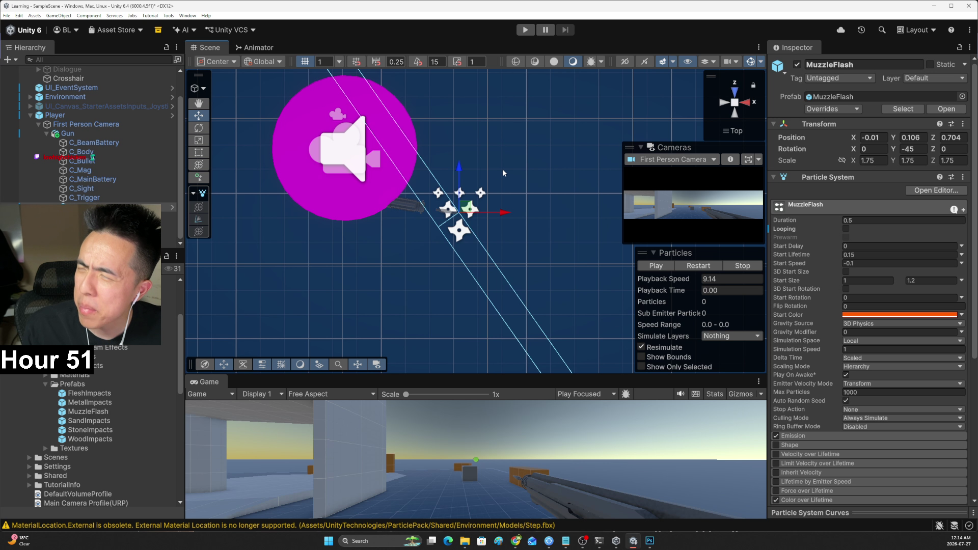
left_click(655, 265)
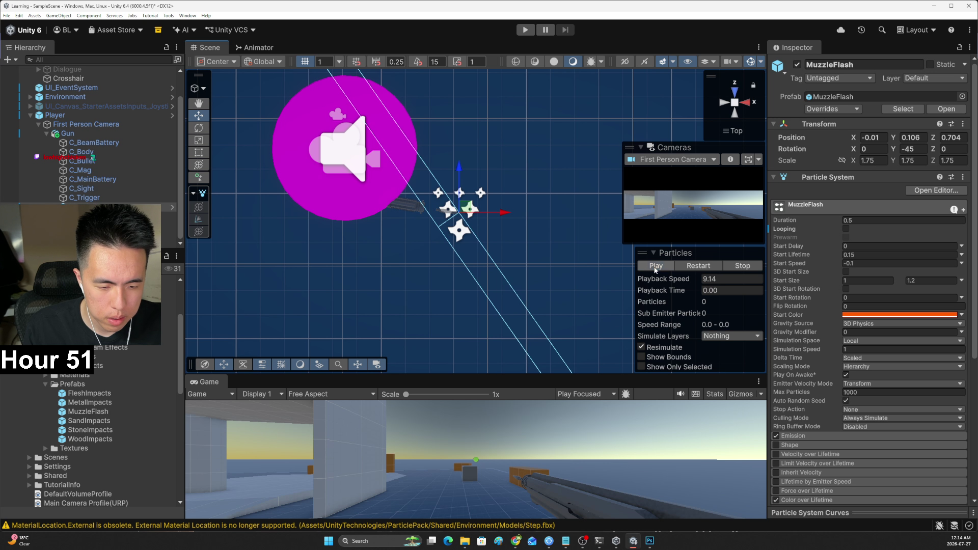
left_click(655, 266)
left_click(655, 265)
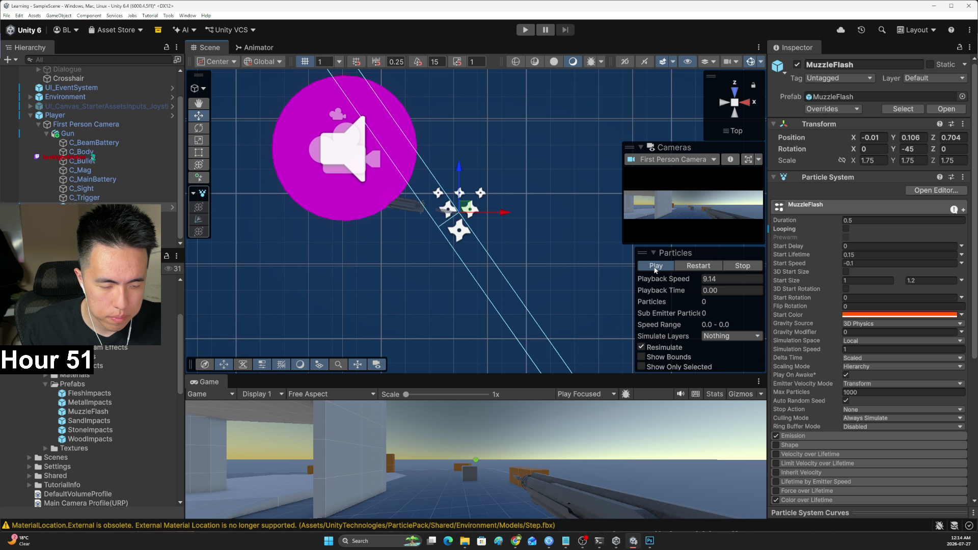
Preview the flash with Looping on, turn Looping back off, and return to the Raycasts tutorial
left_click(845, 228)
left_click(654, 266)
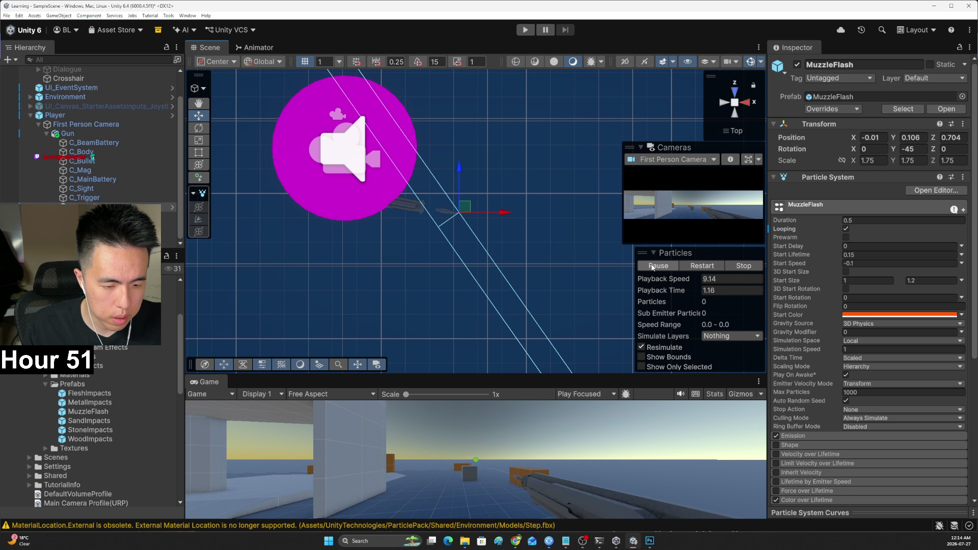
left_click(655, 266)
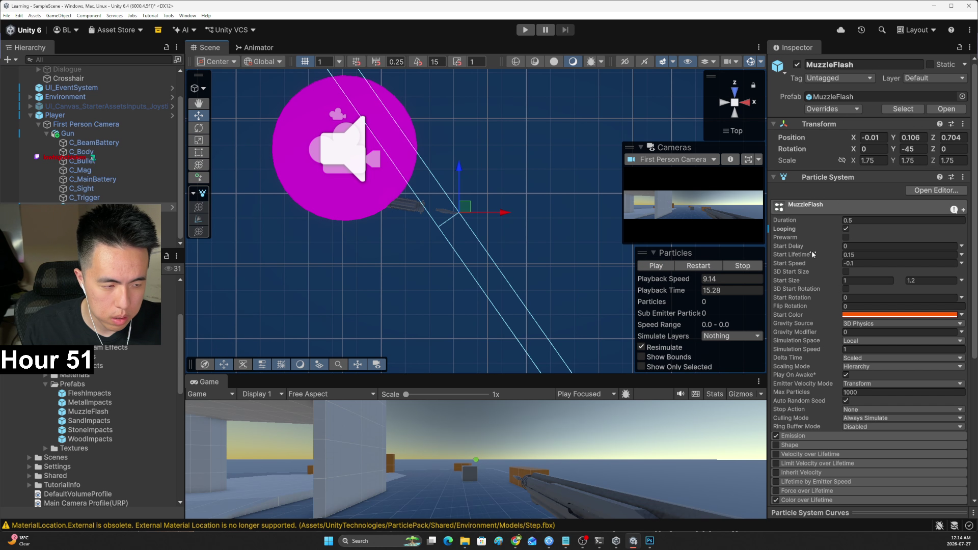
left_click(845, 229)
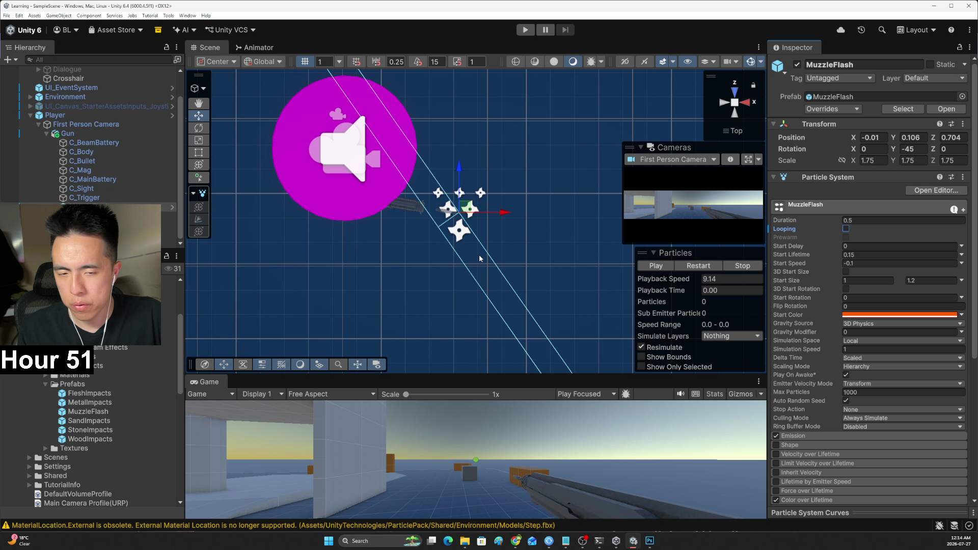
key("alt+Tab")
left_click(151, 6)
left_click(56, 8)
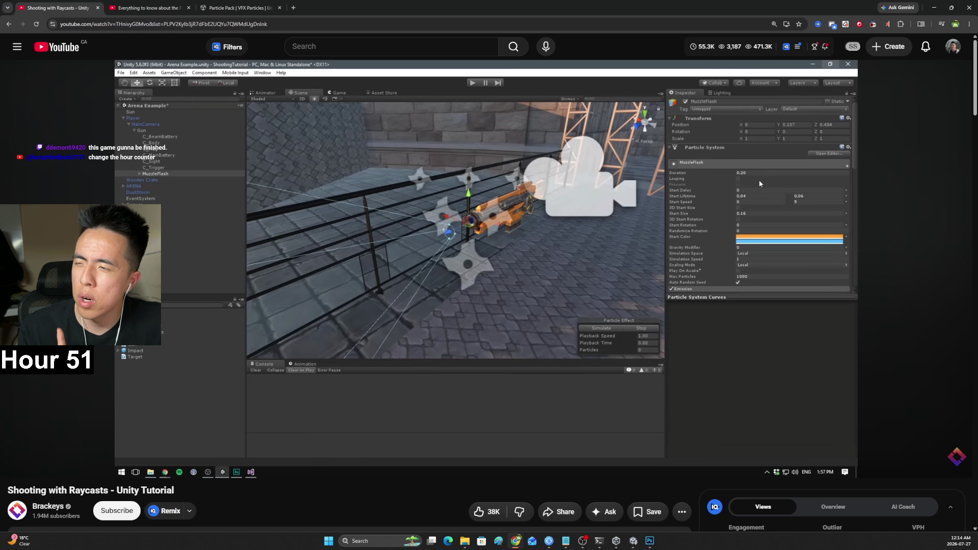
Play and pause the Raycasts tutorial between 8:32 and 8:36 to compare the MuzzleFlash Emission settings
mouse_move(510, 246)
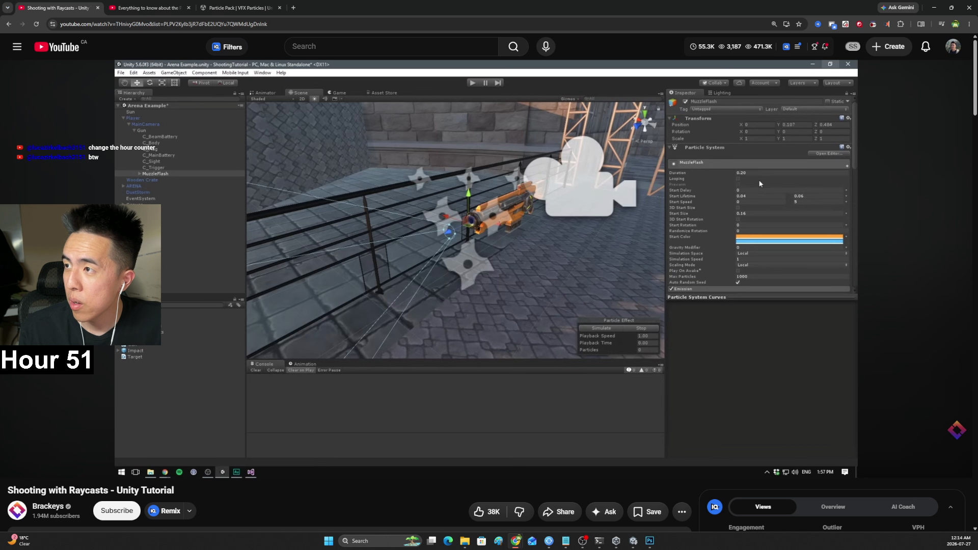
key("alt+Tab")
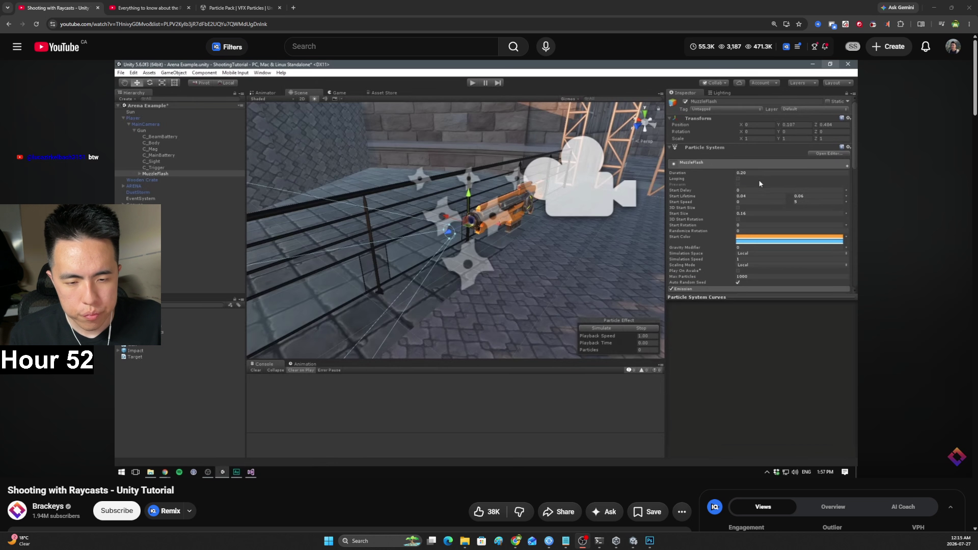
key("space")
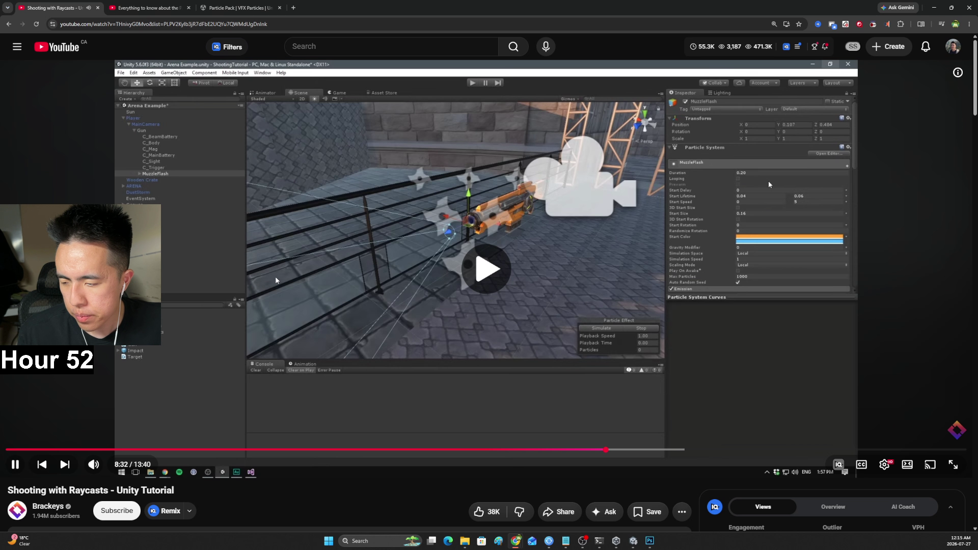
key("space")
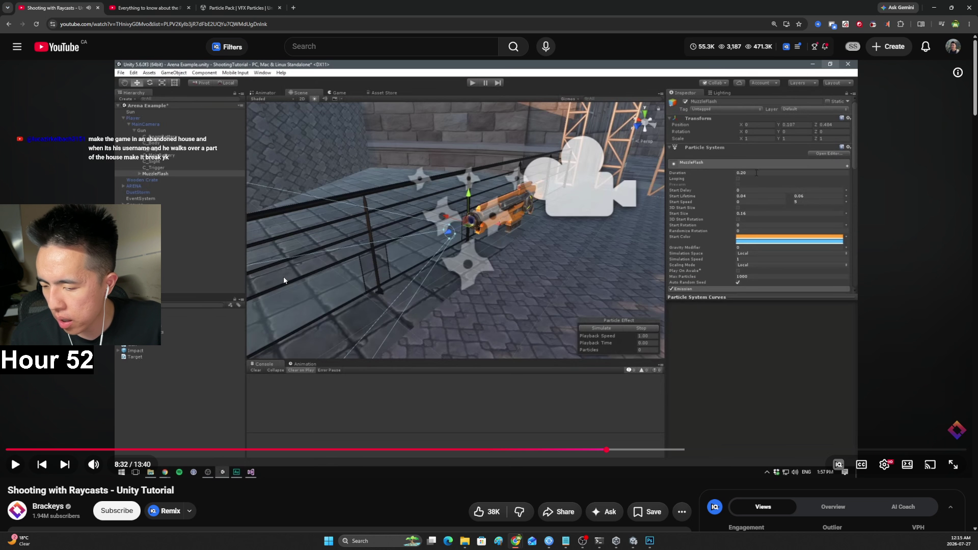
left_click(316, 271)
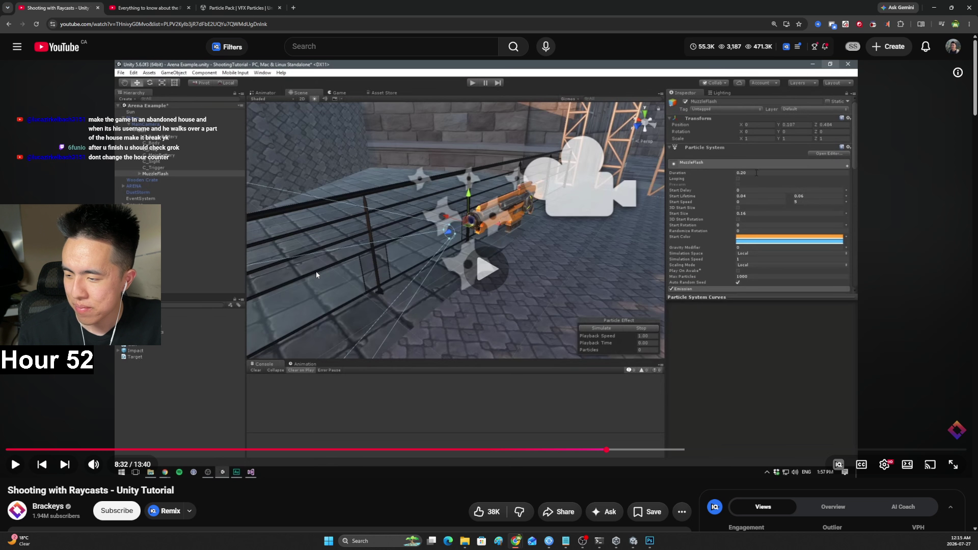
left_click(332, 256)
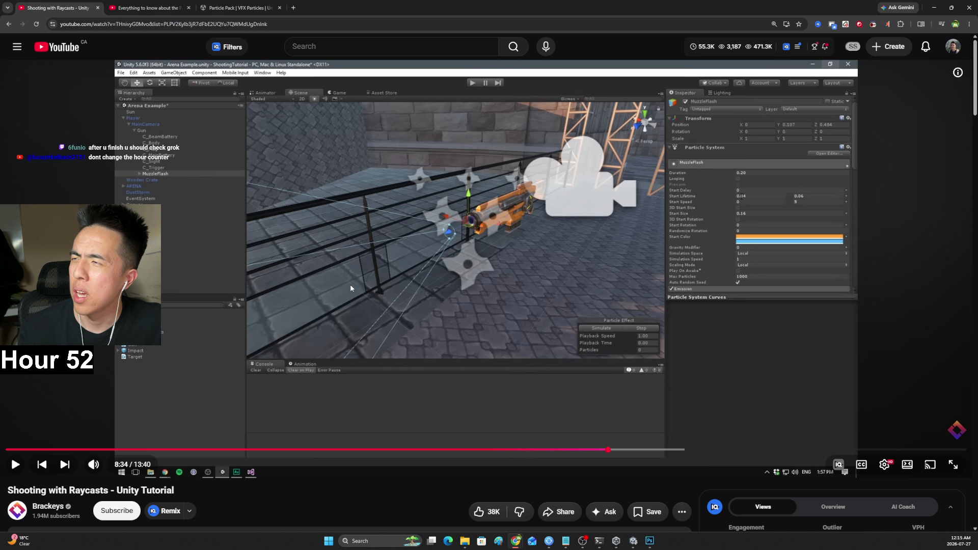
left_click(351, 277)
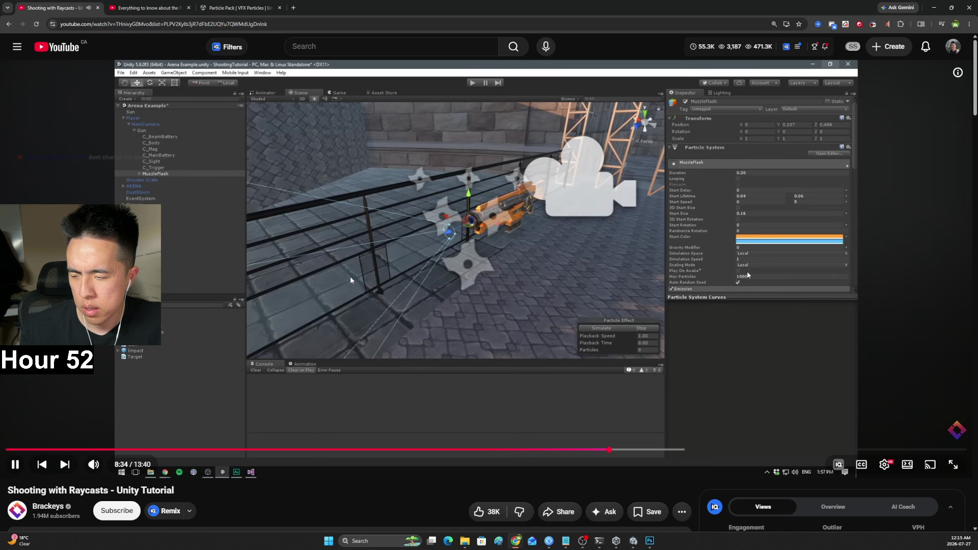
left_click(356, 274)
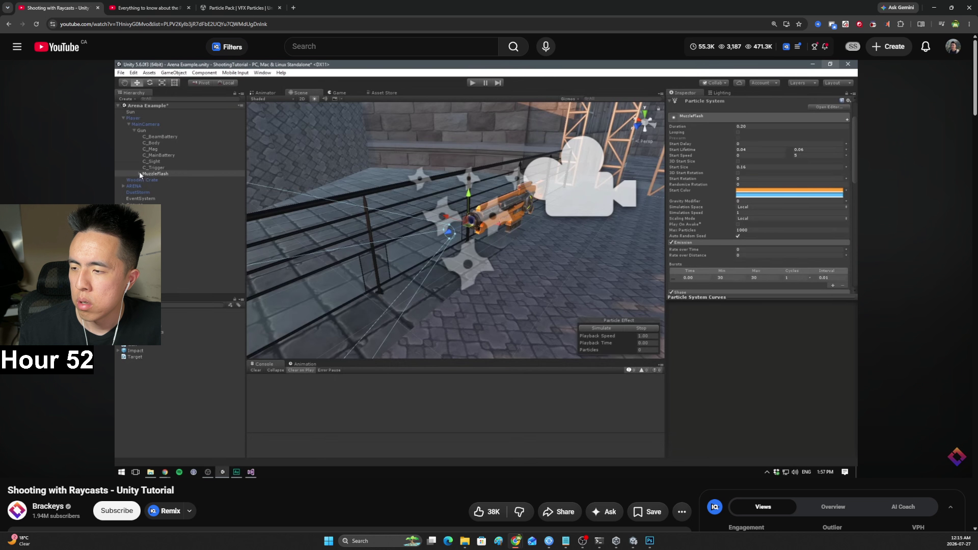
Skip the tutorial ahead past 8:53, where the Gun script gains a muzzleFlash field
left_click(360, 273)
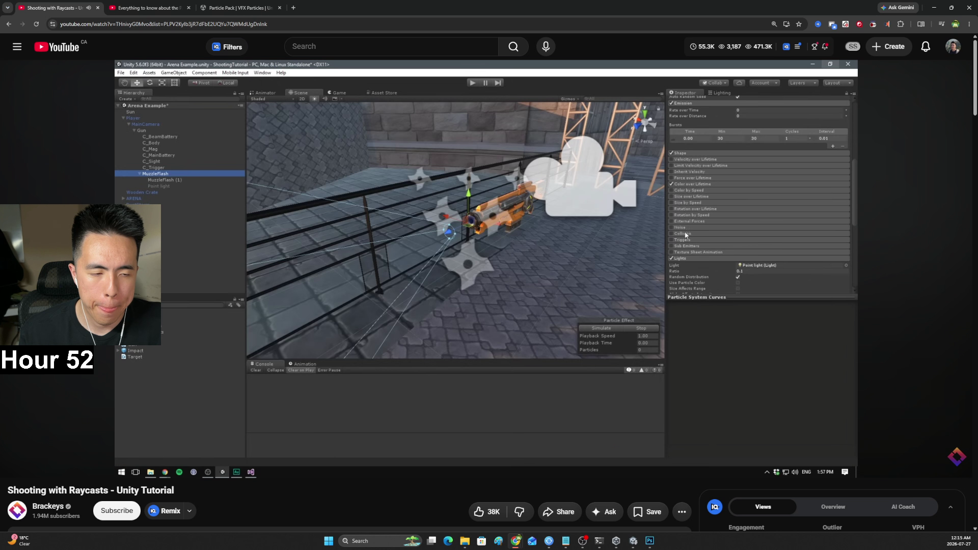
key("l")
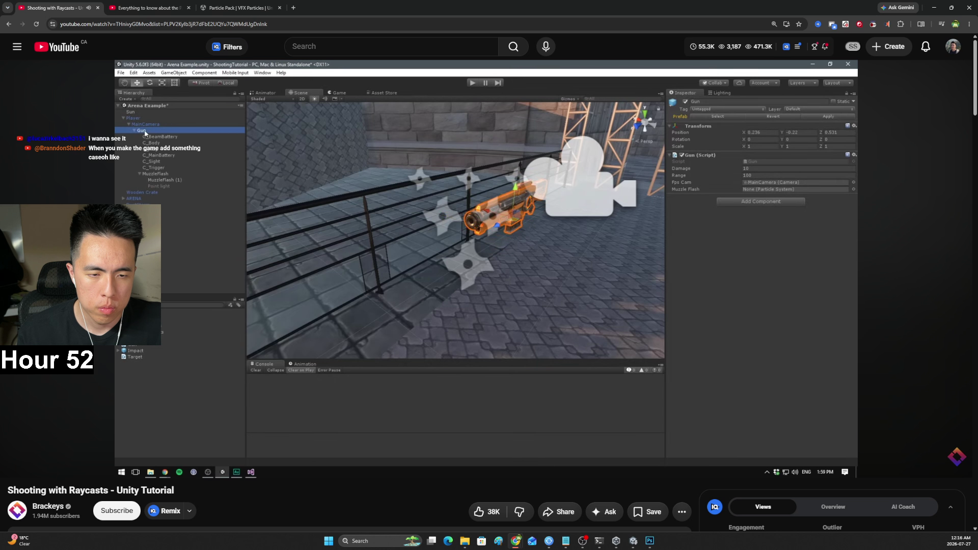
left_click(577, 169)
Turn off Play On Awake on MuzzleFlash, then watch the next bit of the tutorial
key("alt+Tab")
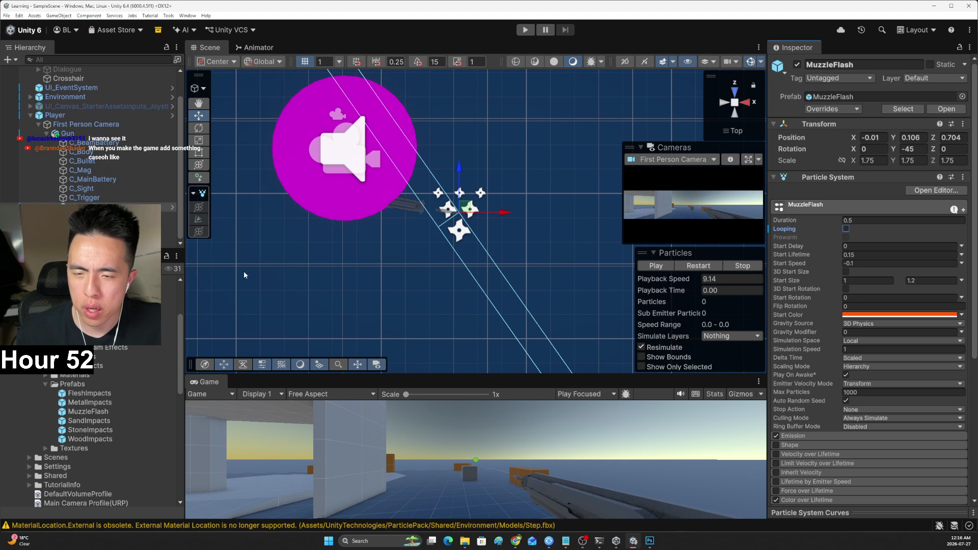
key("Return")
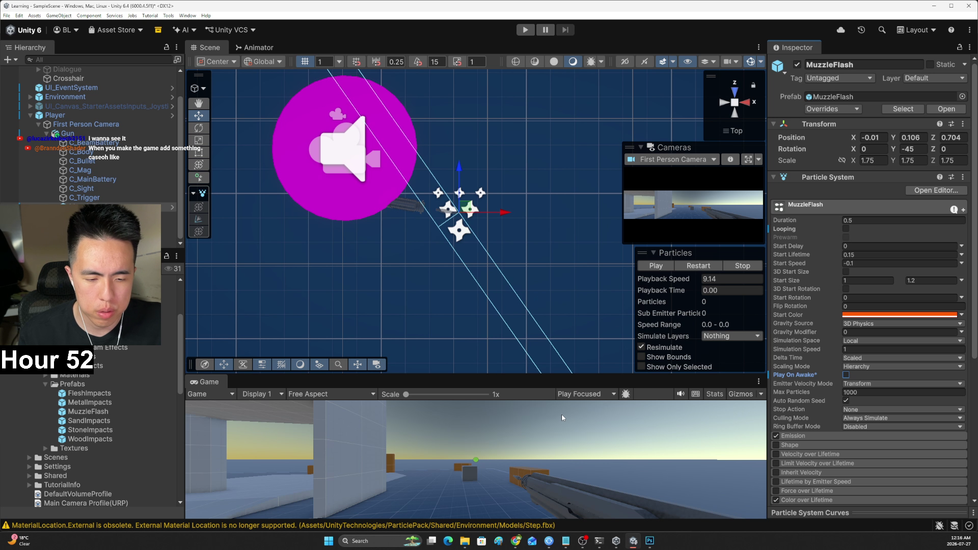
key("alt+Tab")
left_click(578, 393)
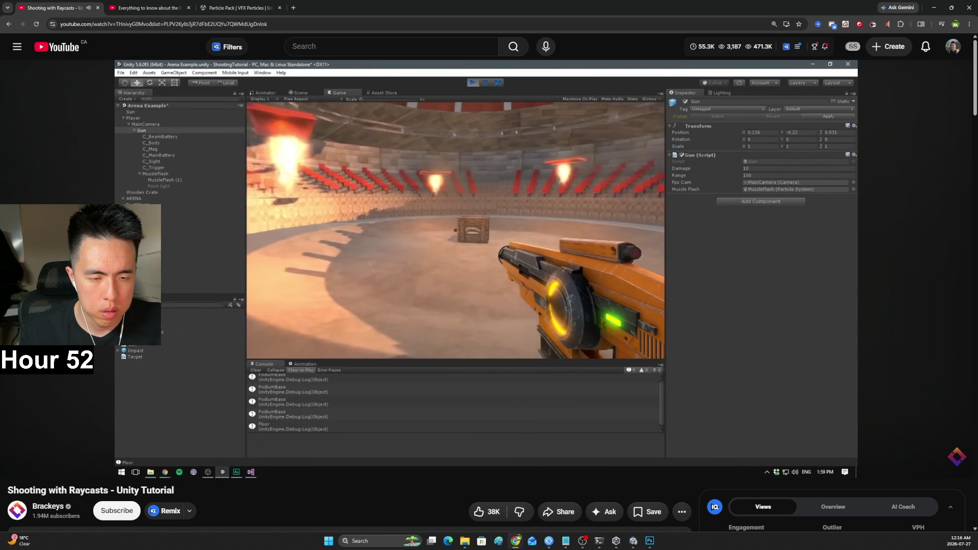
left_click(579, 393)
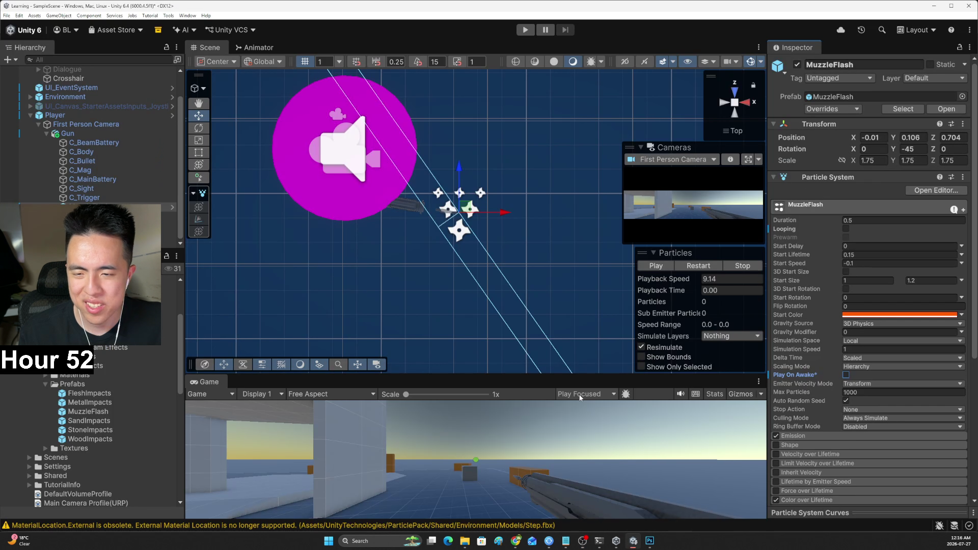
Make the Game view much taller and select Gun to show its script fields
left_click(634, 541)
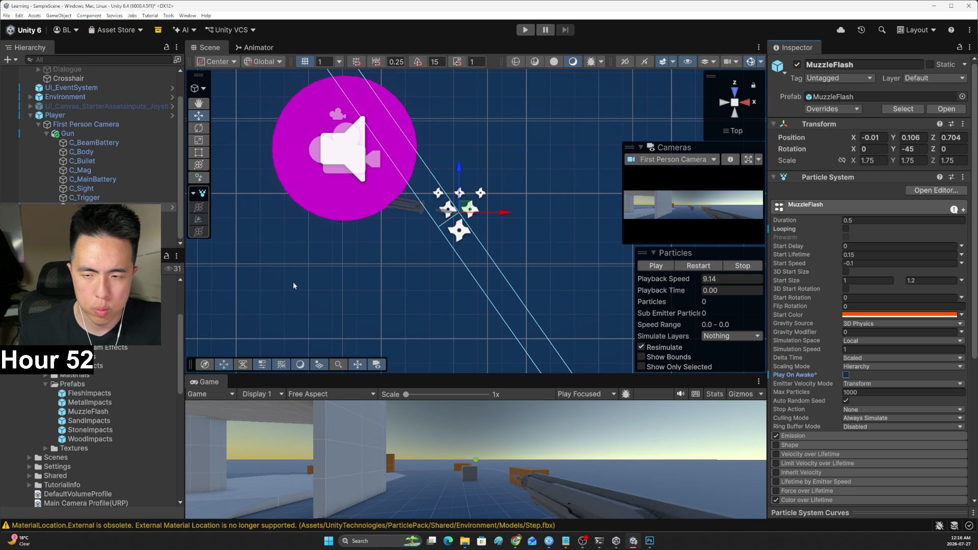
left_click_drag(408, 376, 443, 209)
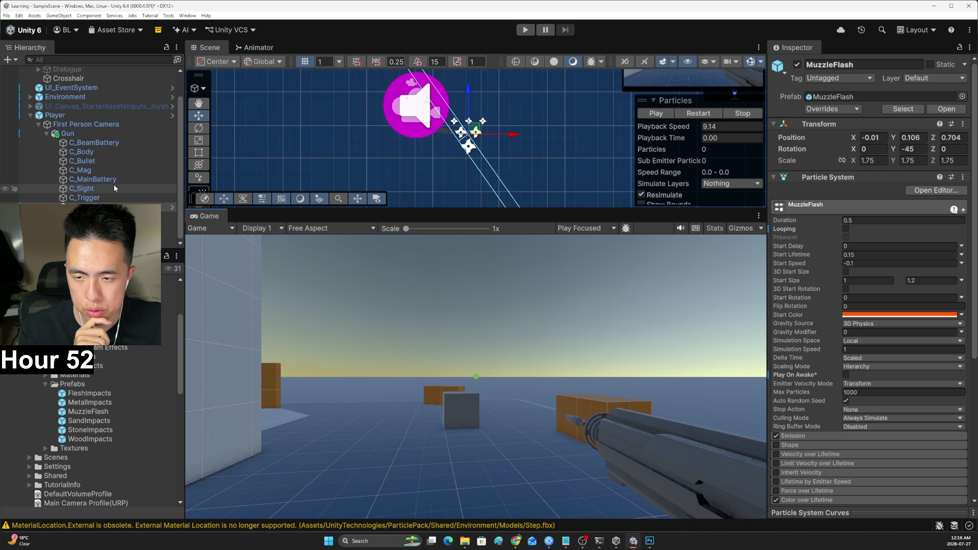
left_click(82, 133)
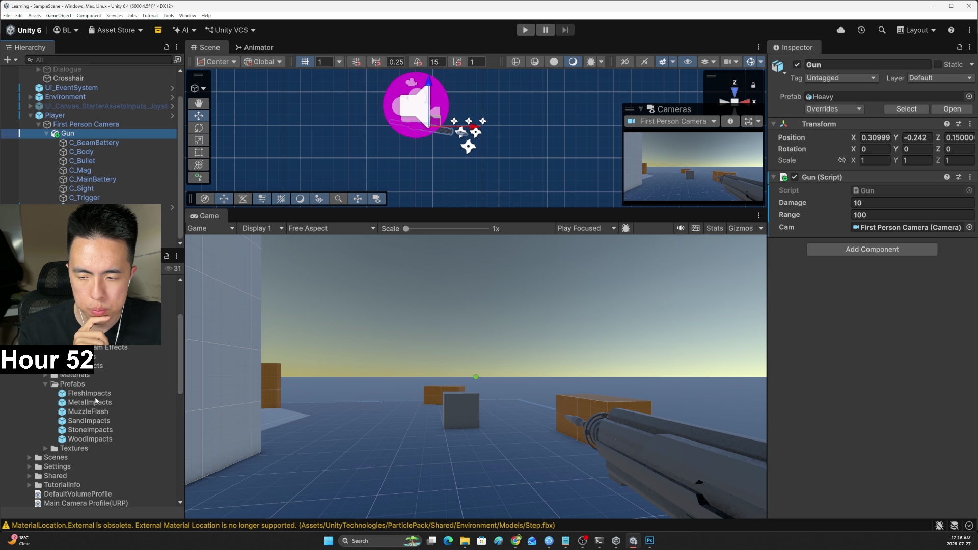
Check the Gun (Script) component menu, then select the Gun script asset to view its source
left_click(970, 177)
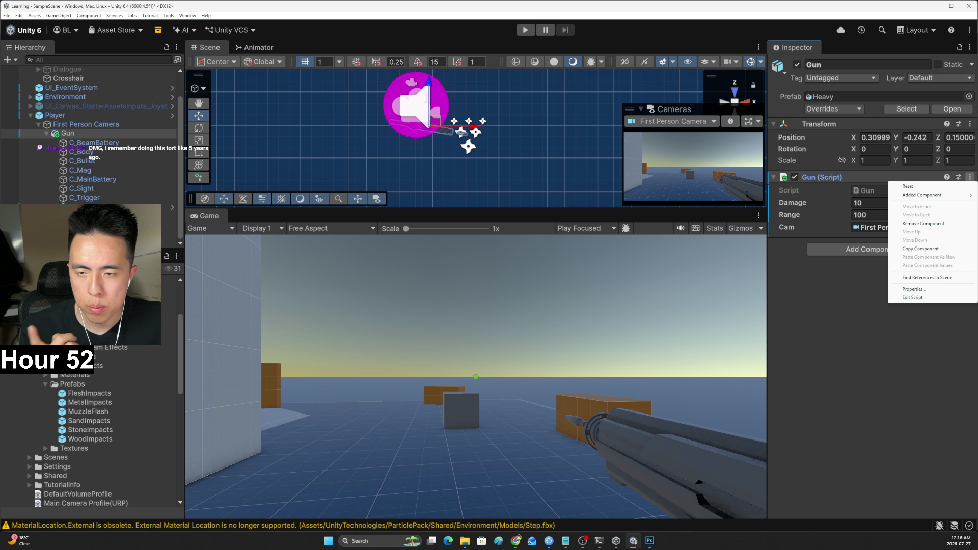
left_click(184, 336)
scroll(101, 438, "up", 4)
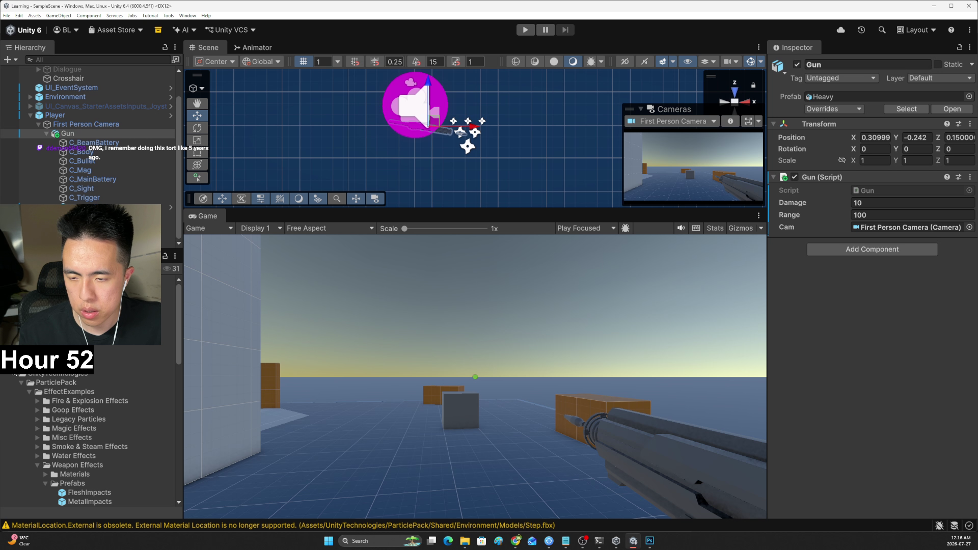
scroll(91, 443, "down", 5)
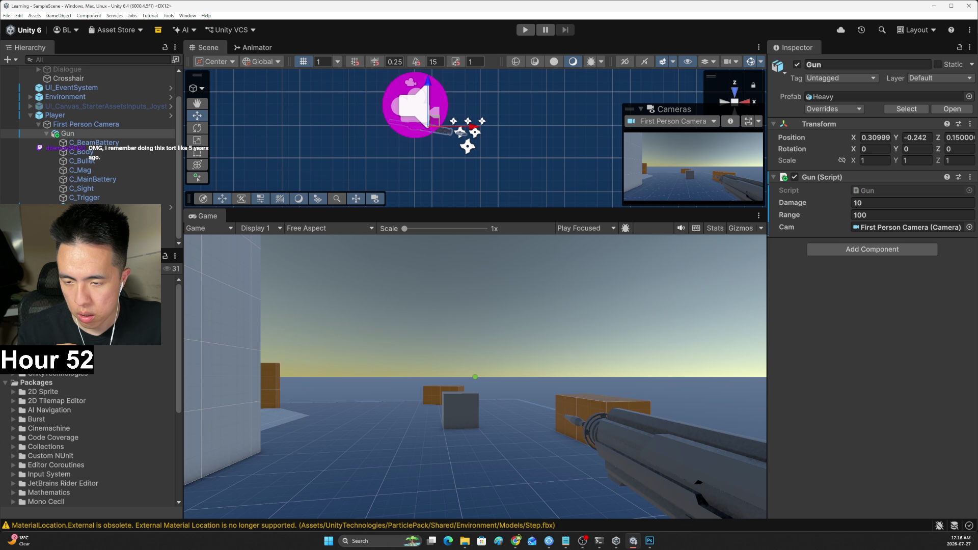
right_click(893, 181)
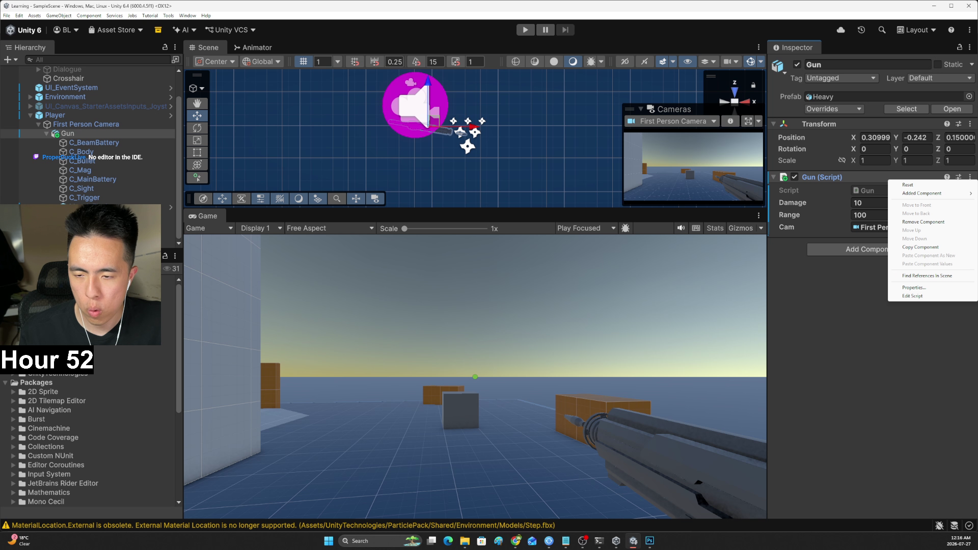
scroll(89, 443, "up", 2)
left_click(43, 375)
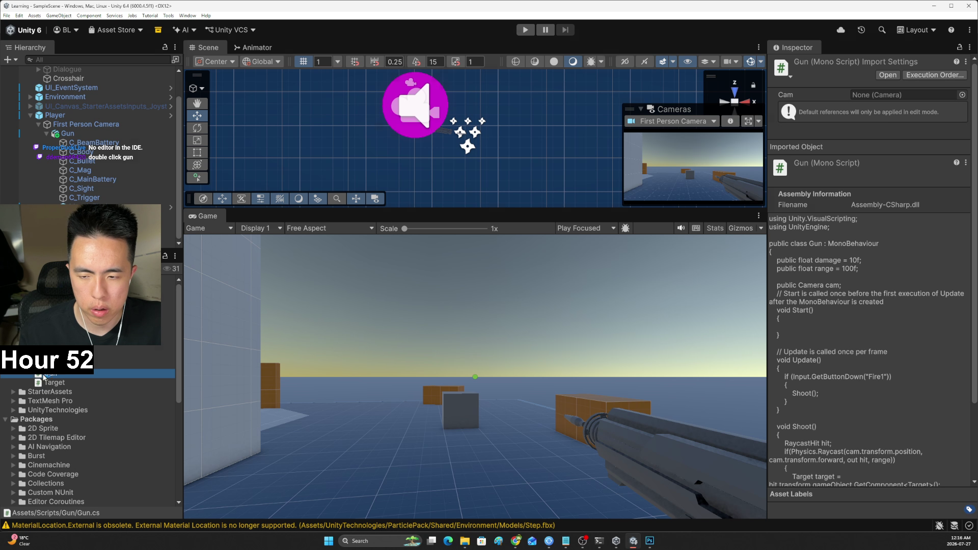
Try opening the Gun script asset, then select and frame the Gun object in the Scene view
double_click(43, 375)
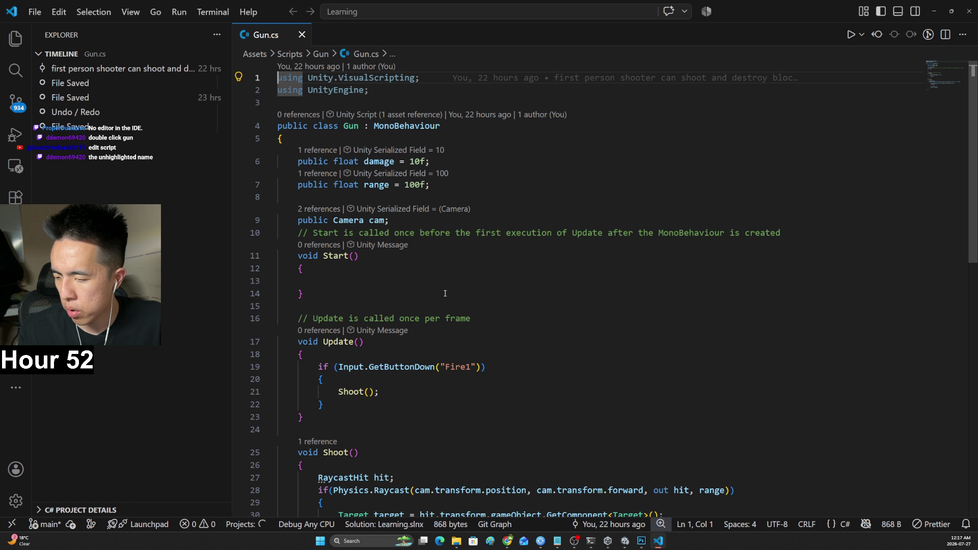
key("alt+Tab")
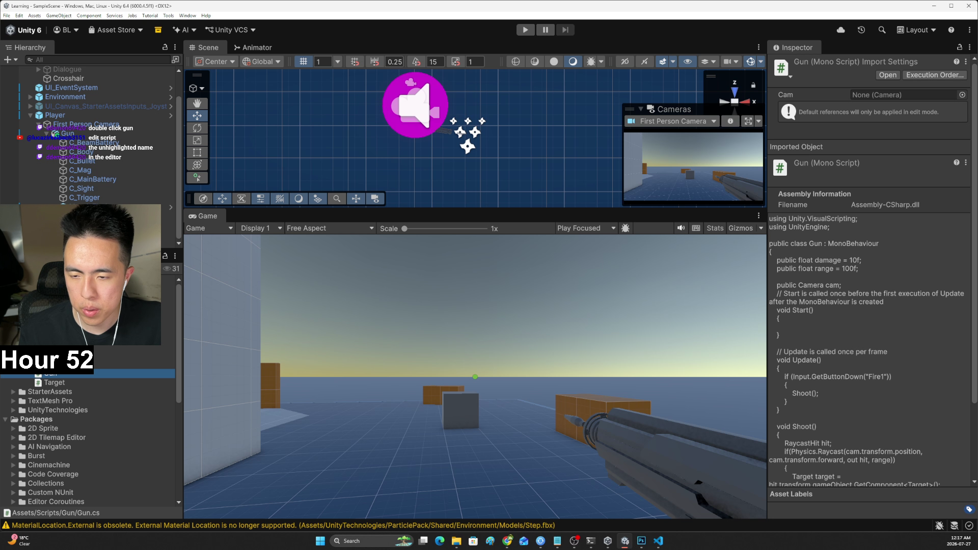
left_click(87, 197)
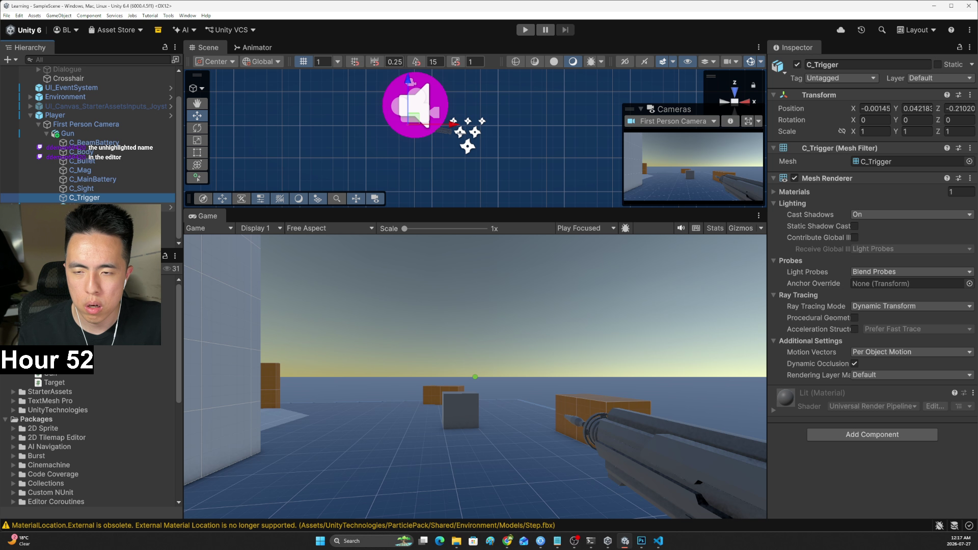
left_click(70, 135)
right_click(783, 178)
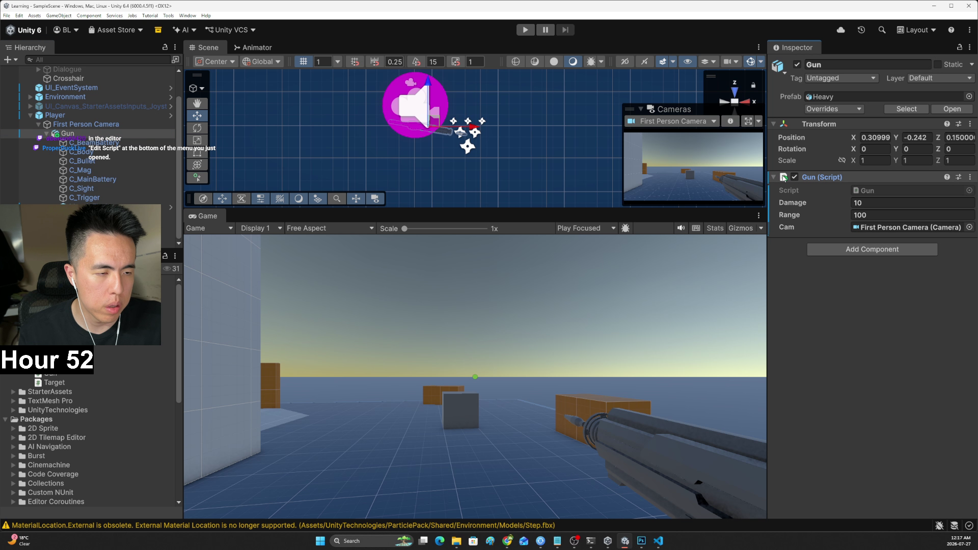
double_click(68, 135)
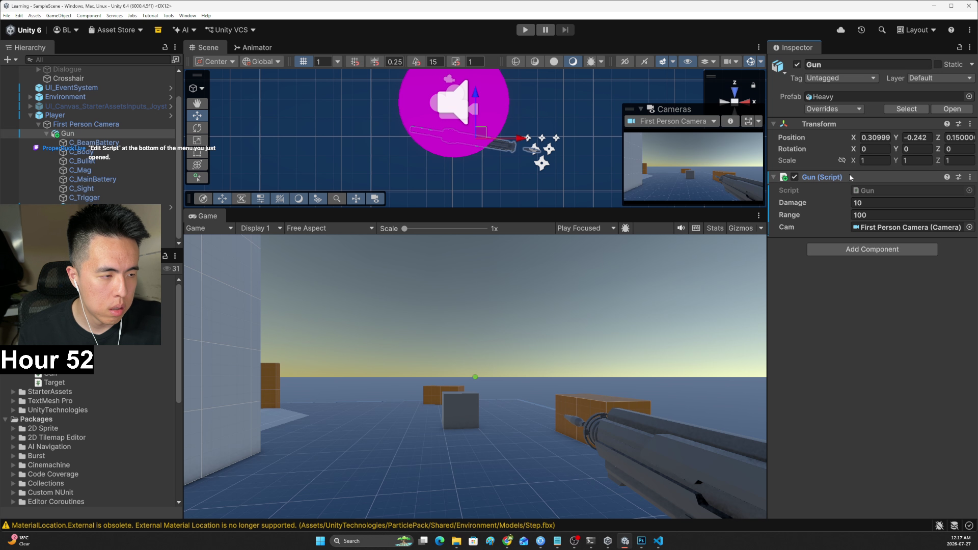
Open Gun.cs in Visual Studio Code through the Gun (Script) component's Edit Script
left_click(807, 205)
left_click(783, 178)
right_click(784, 178)
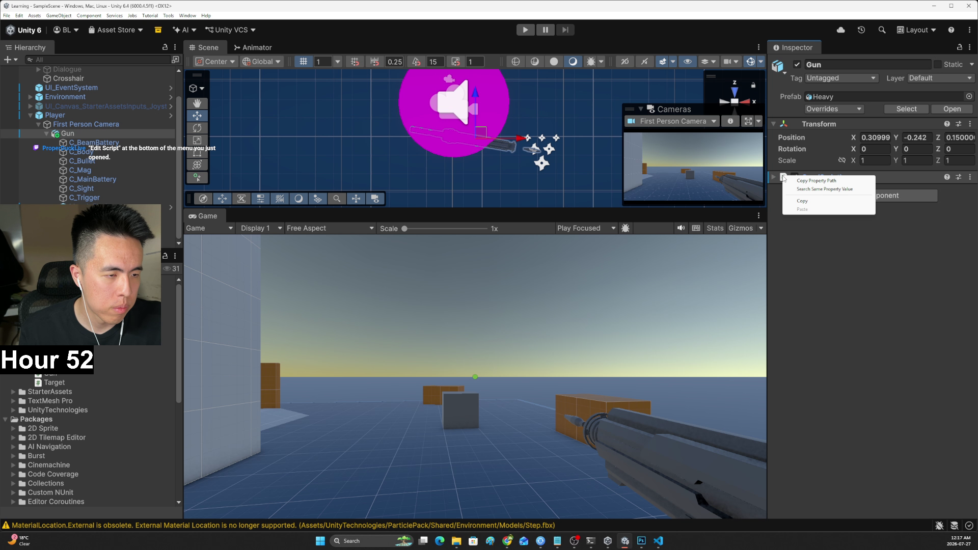
left_click(810, 263)
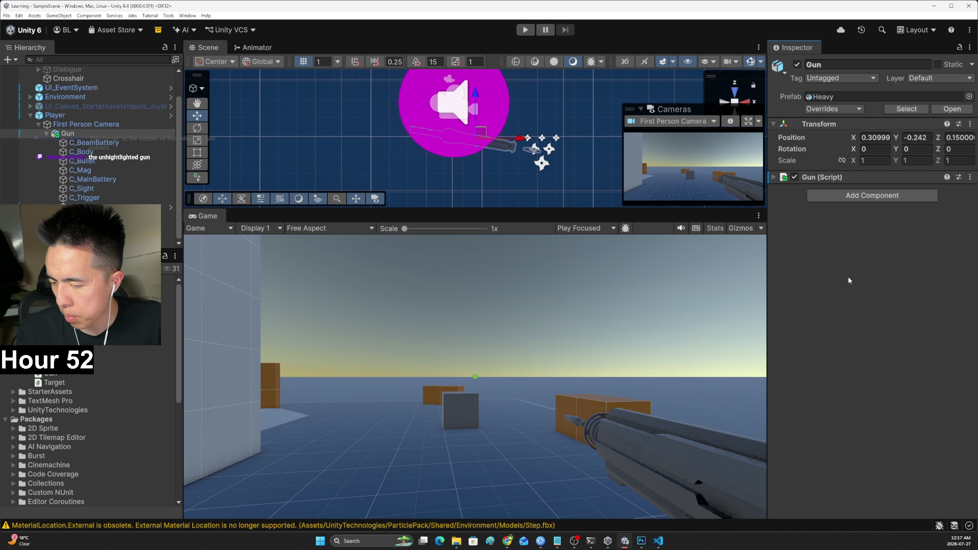
left_click(868, 178)
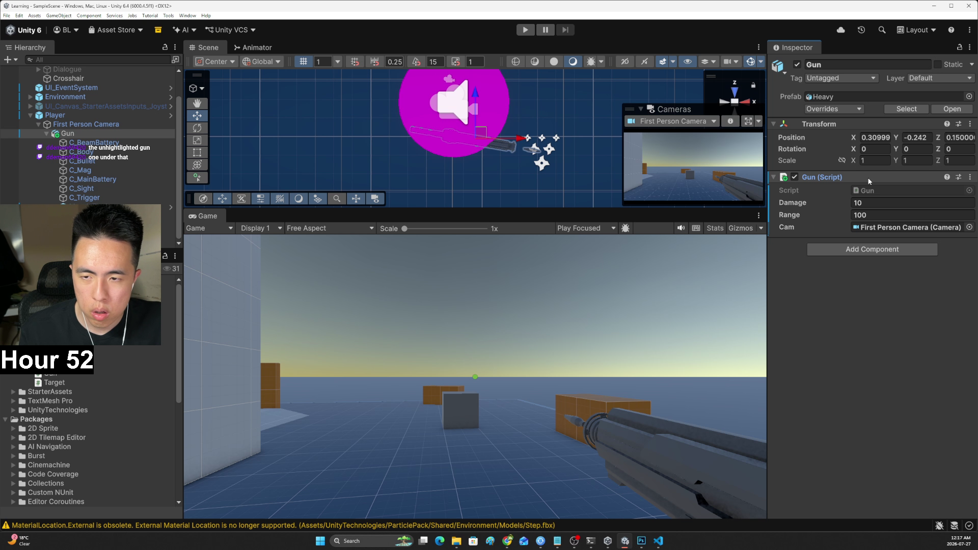
left_click(969, 176)
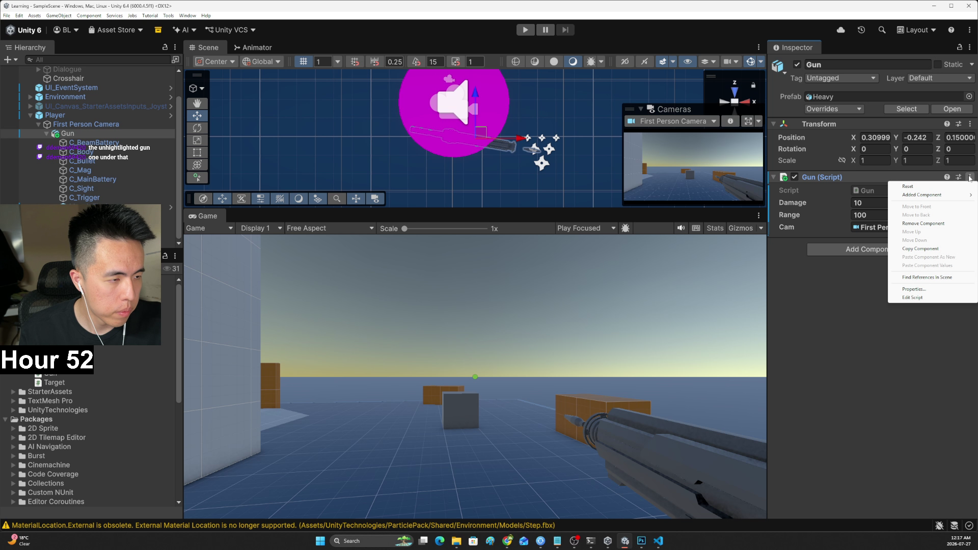
left_click(928, 296)
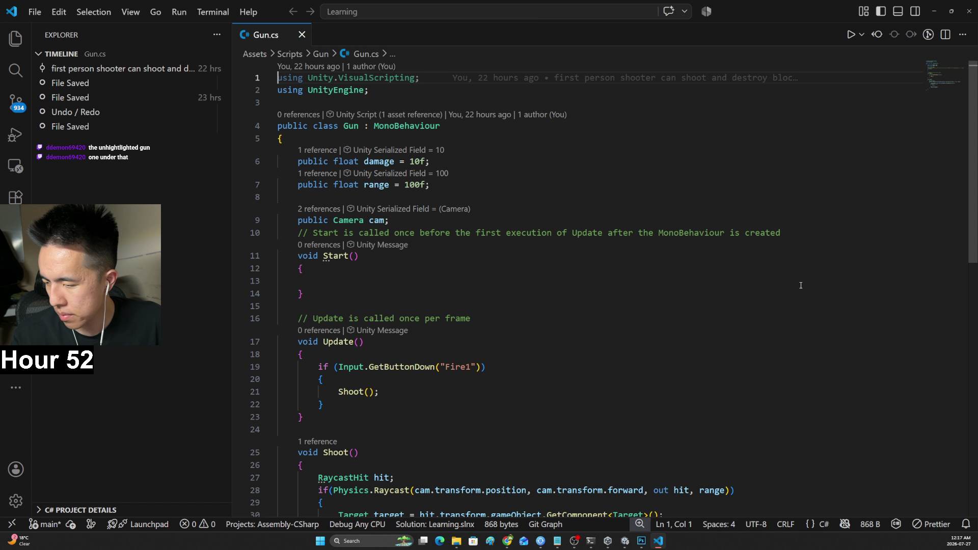
Declare a 'ParticleSystem muzzleFlash;' field at the top of the Gun class
left_click(486, 278)
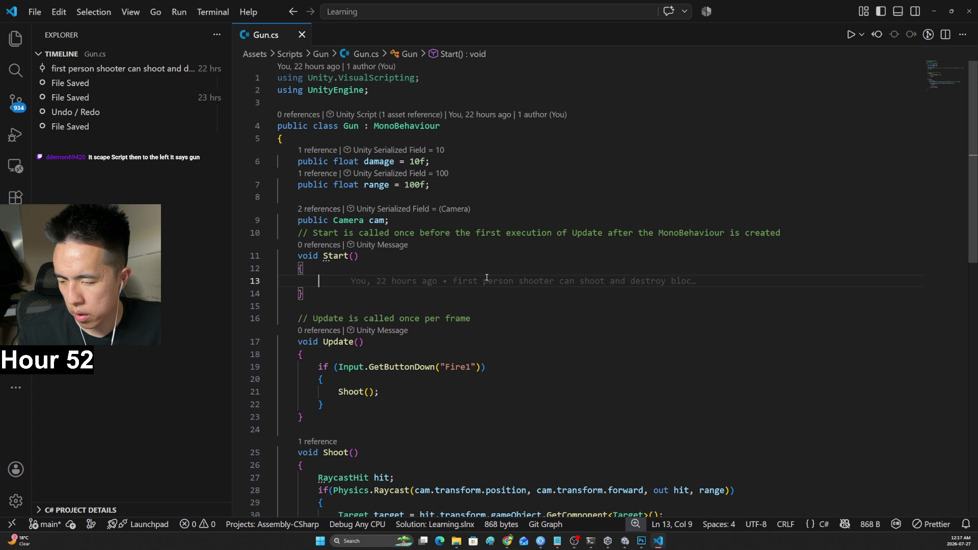
key("alt+Tab")
key("alt+Tab")
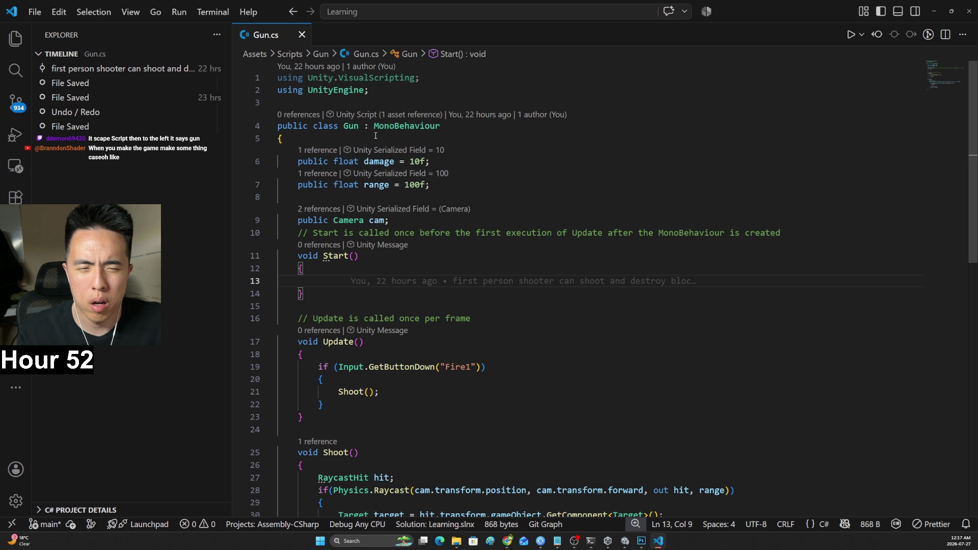
left_click(375, 135)
key("Return")
type("P")
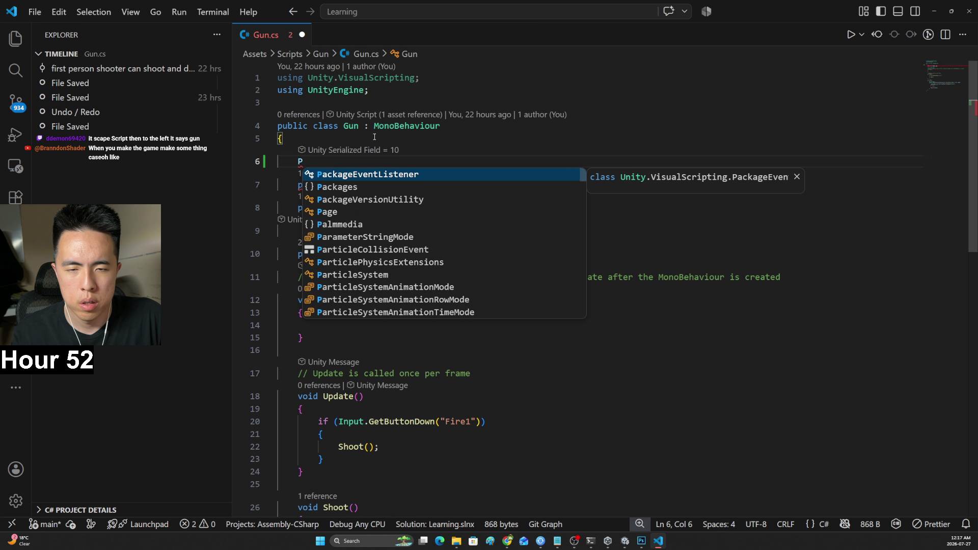
type("articleSystem")
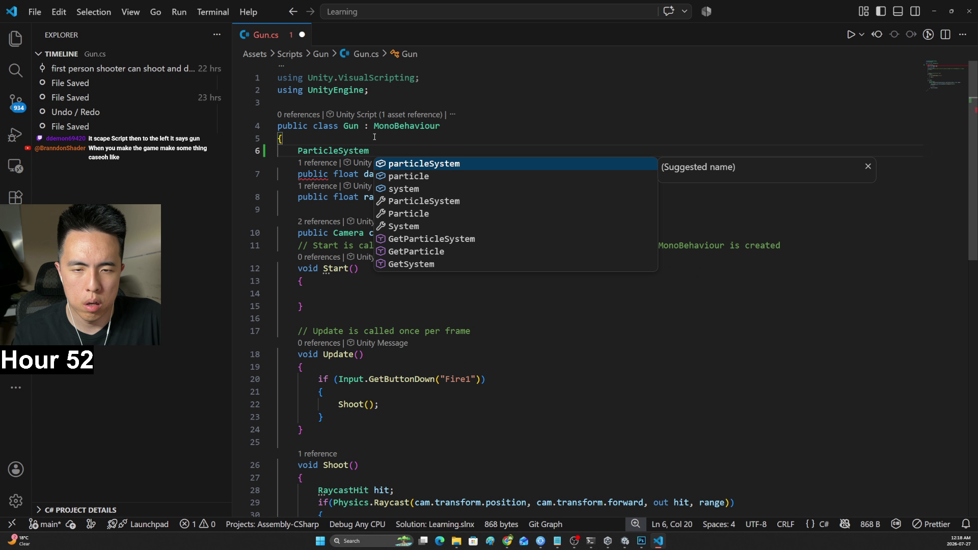
type(" nuz")
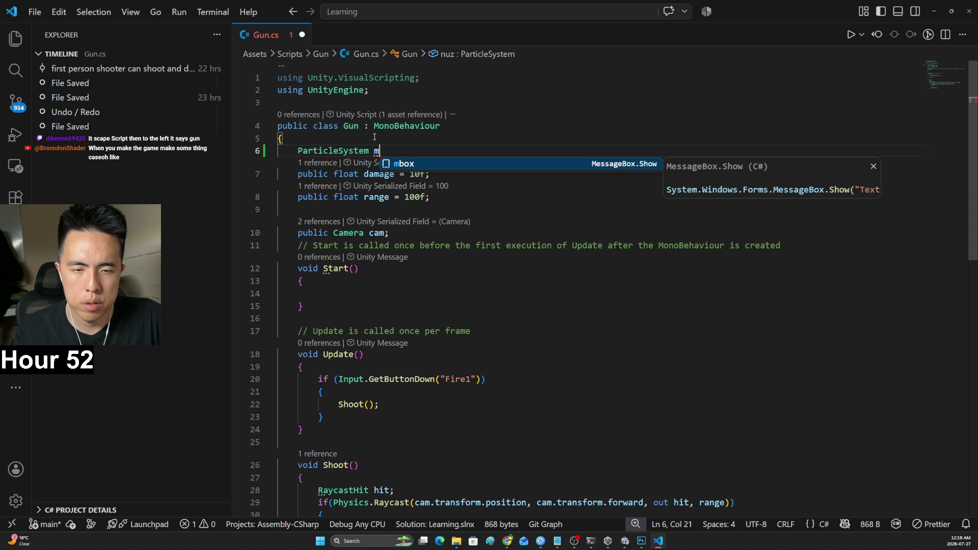
key("BackSpace")
type("muzzleFlash;")
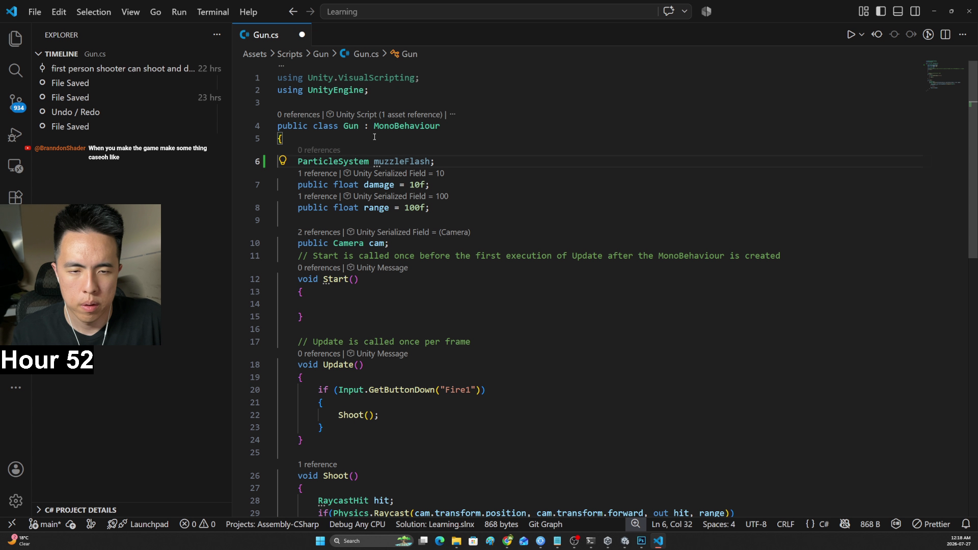
Begin a muzzleFlash = GetComponent<ParticleSystem> assignment in Start, then check Unity
left_click(372, 301)
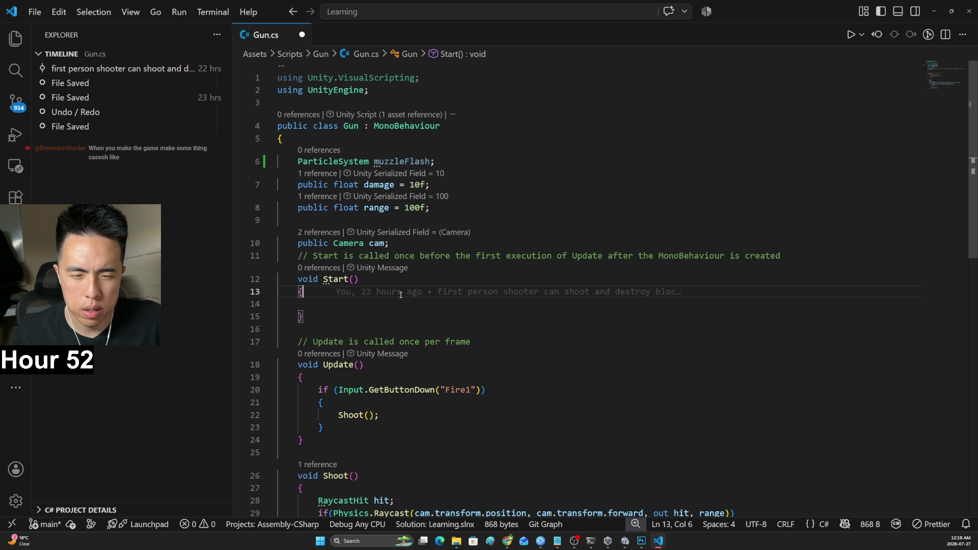
type("muz")
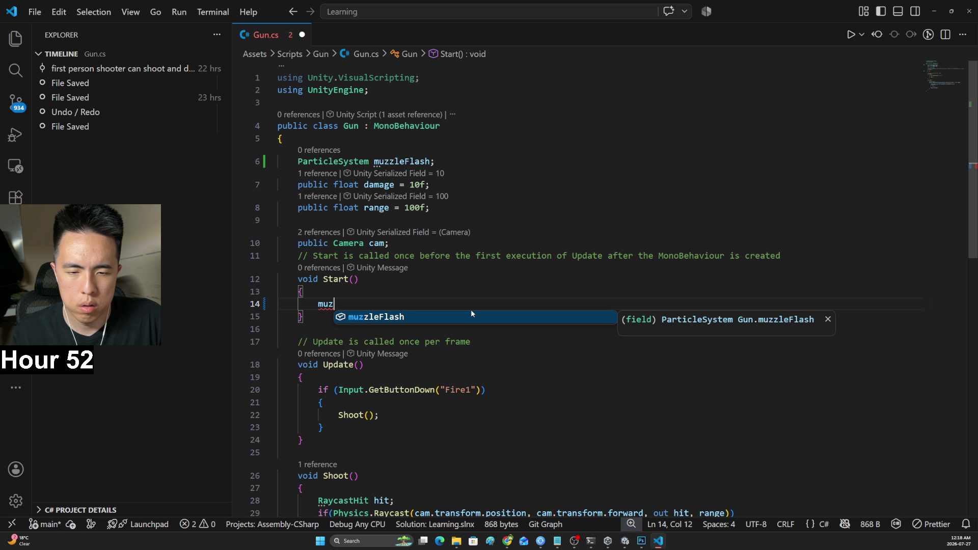
key("Tab")
type("= GetComp")
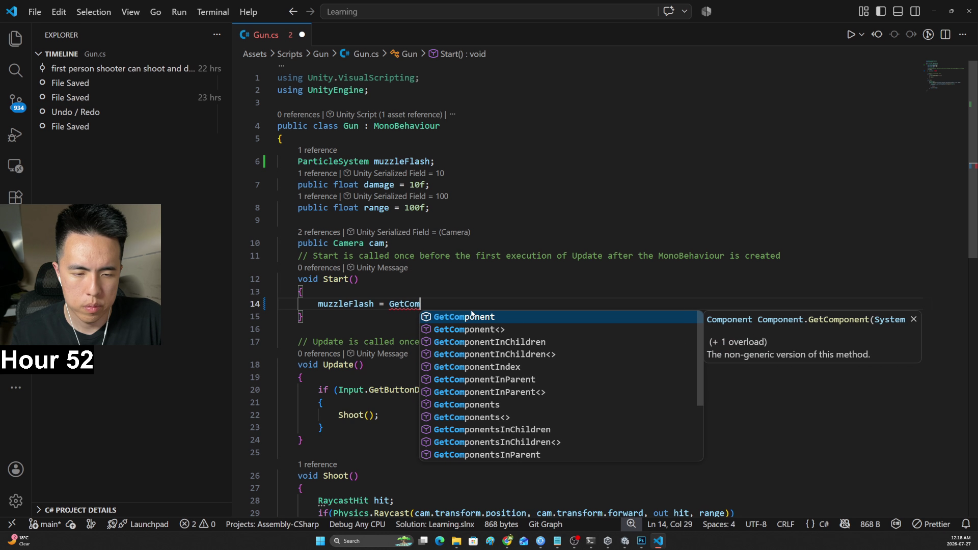
key("Tab")
type("<Parti")
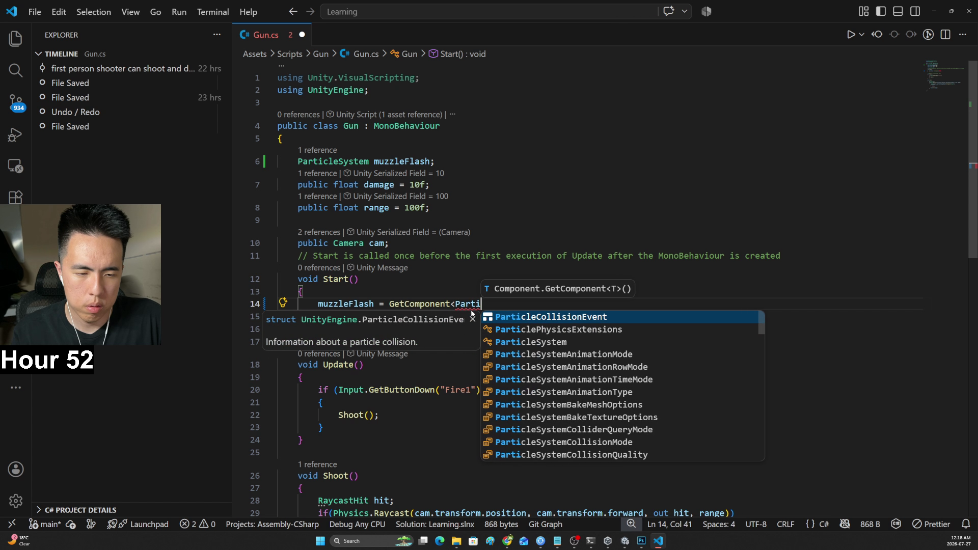
key("Escape")
key("alt+Tab")
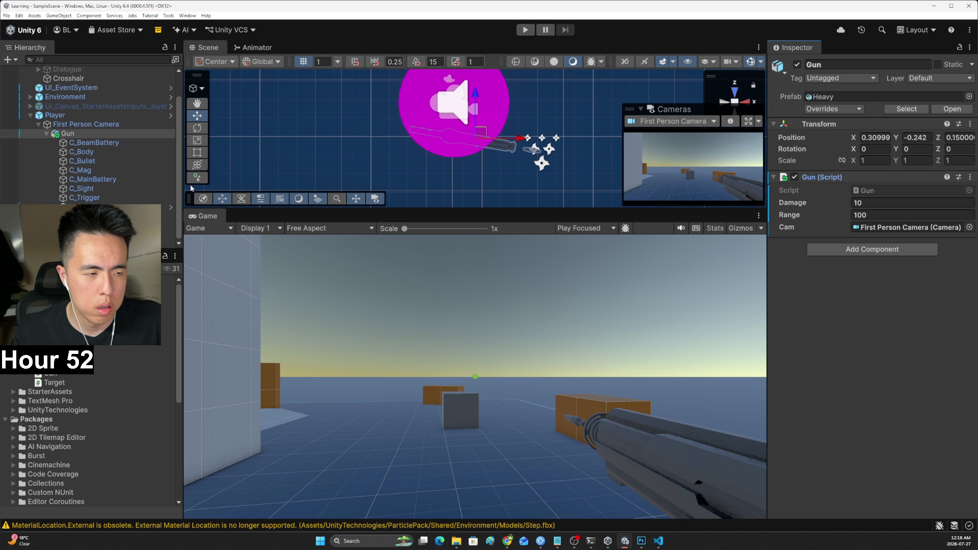
key("alt+Tab")
Mark the field [SerializeField] private and delete the unfinished GetComponent line
left_click(299, 161)
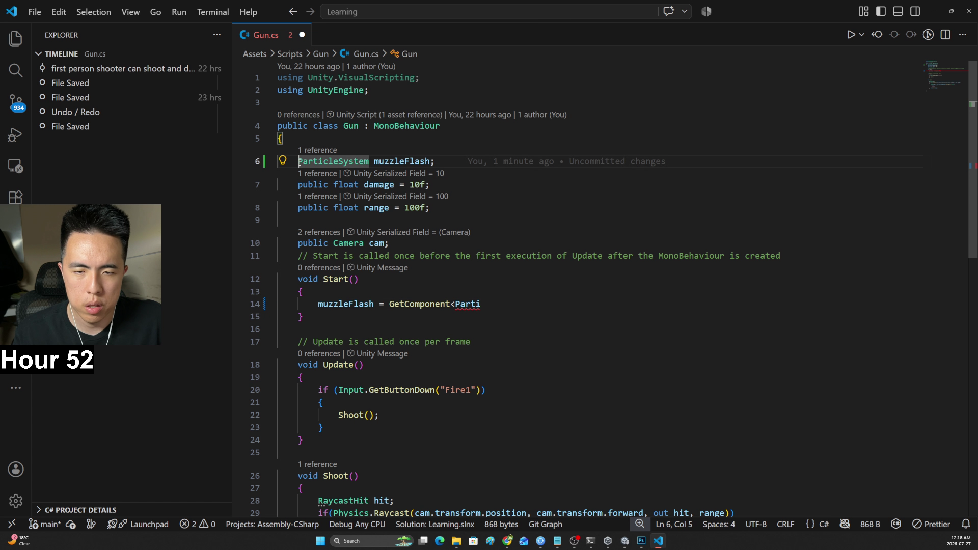
type("private ")
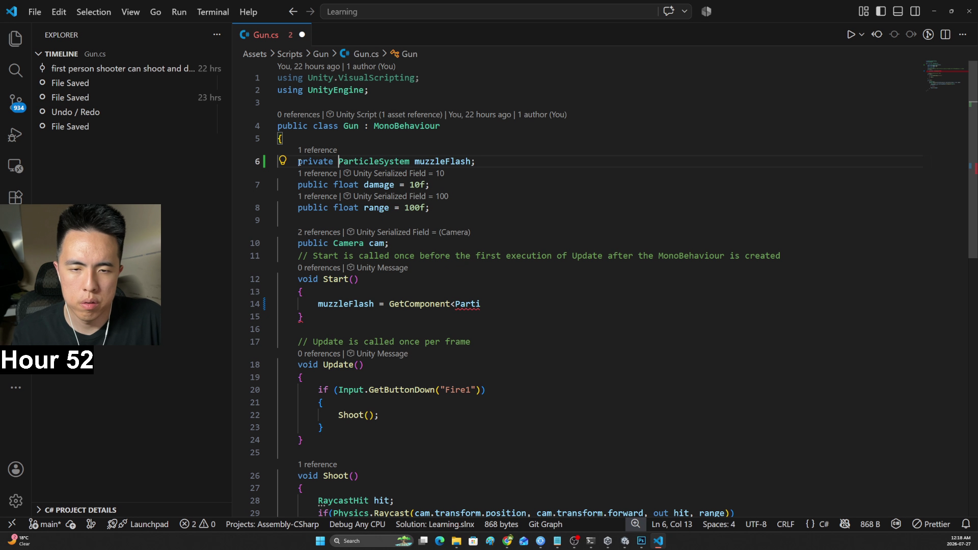
type("Serialize")
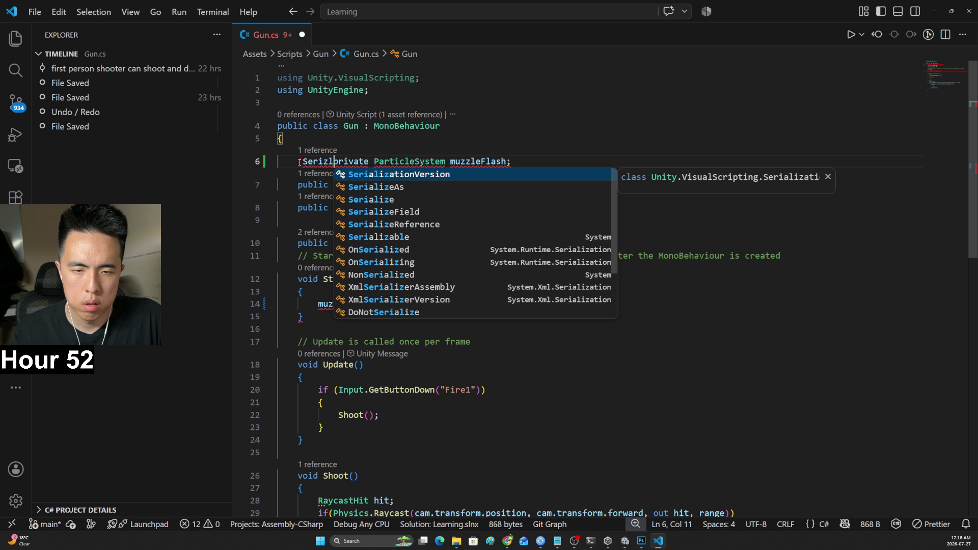
key("Tab")
type("]")
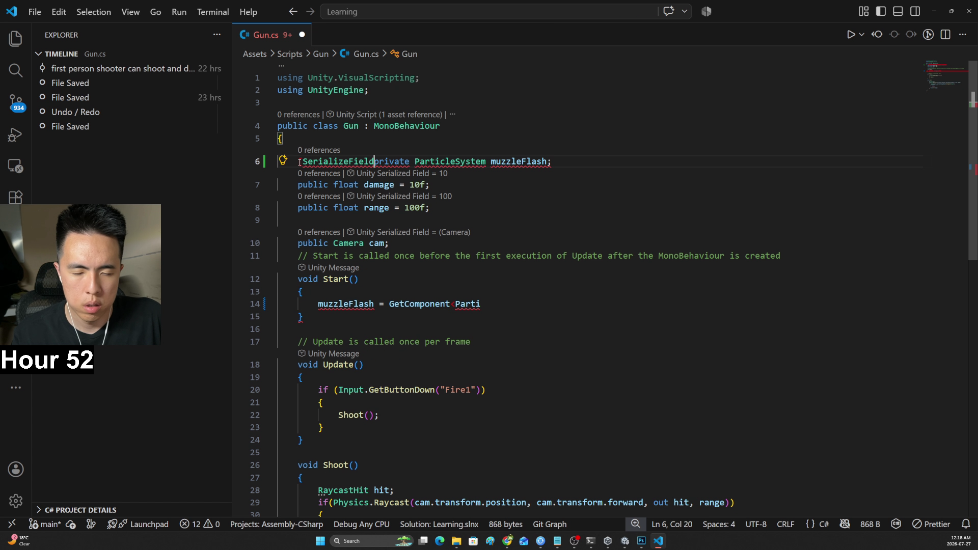
triple_click(349, 306)
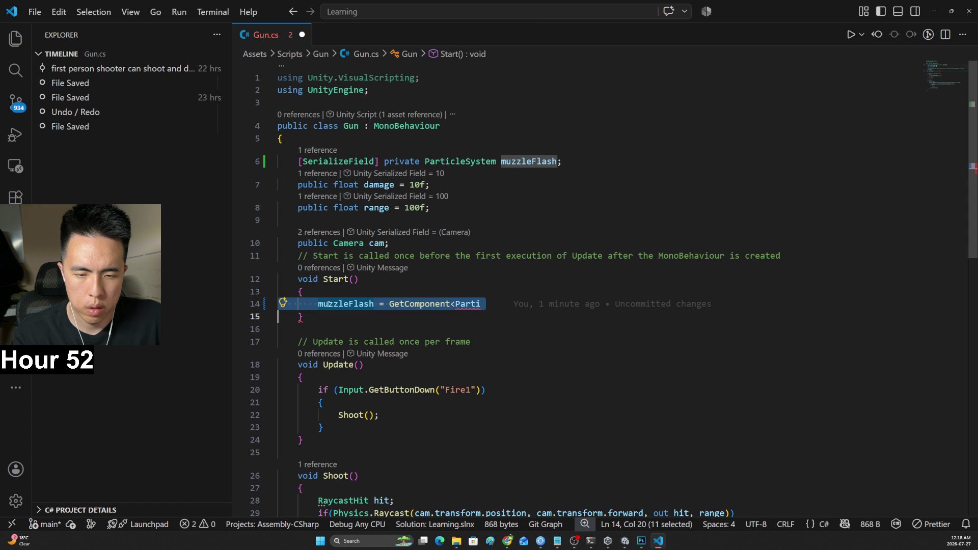
key("Delete")
Add 'muzzleFlash.Play();' inside the Fire1 block and save Gun.cs
scroll(356, 331, "down", 3)
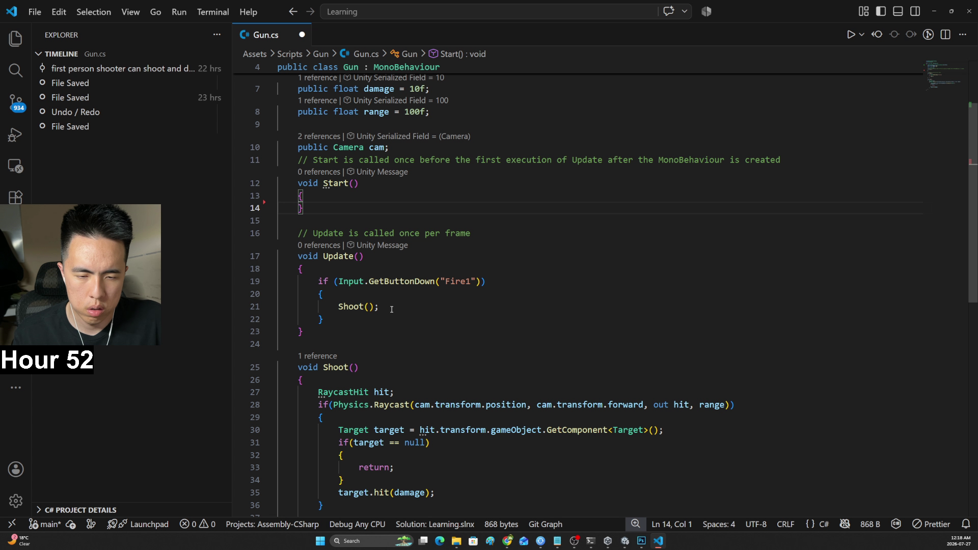
scroll(389, 308, "down", 2)
left_click(381, 233)
key("Return")
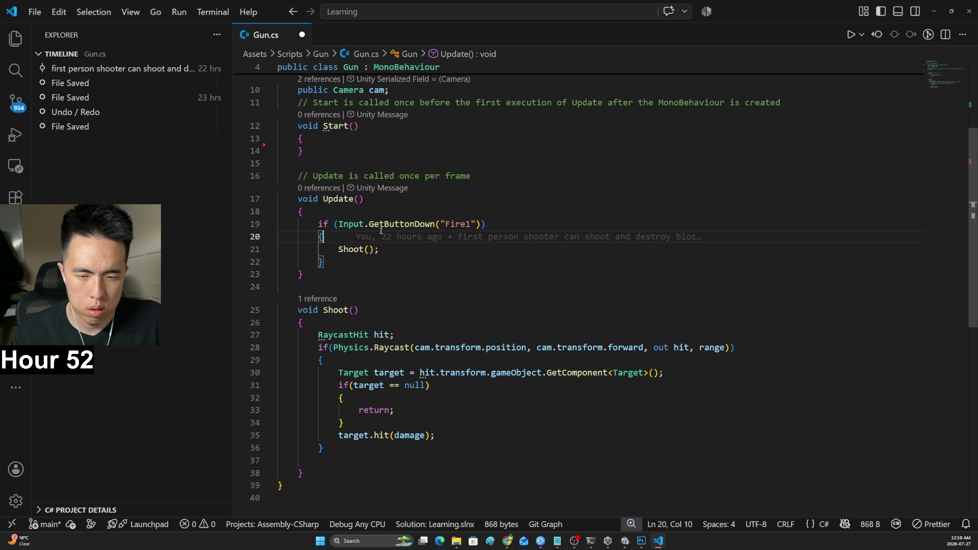
type("mu")
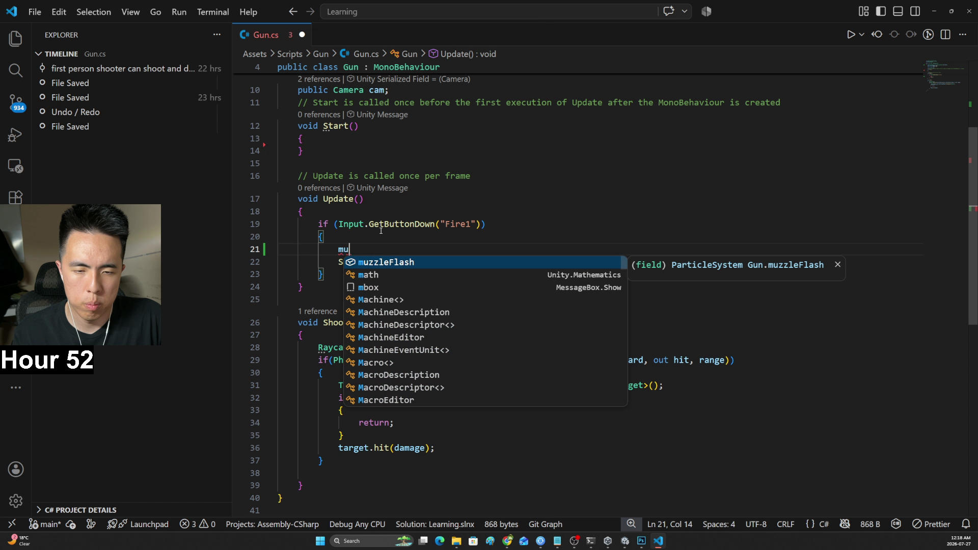
key("Tab")
type(".")
key("Escape")
type("p")
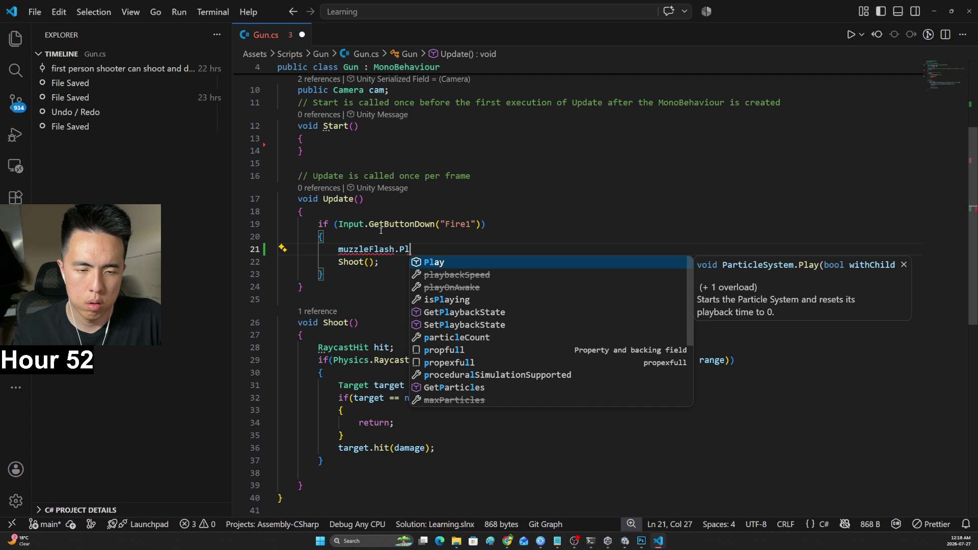
key("Tab")
type("();")
key("ctrl+s")
key("alt+Tab")
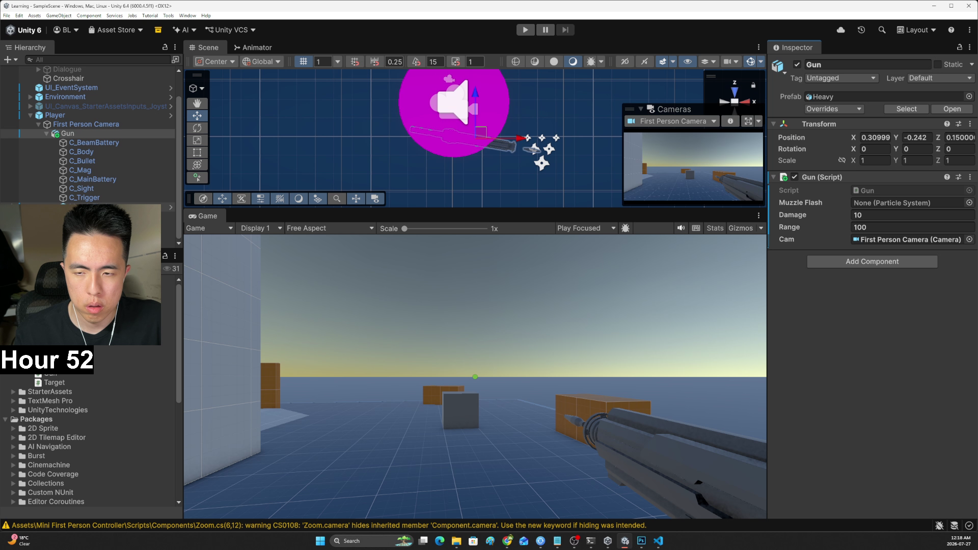
left_click(67, 133)
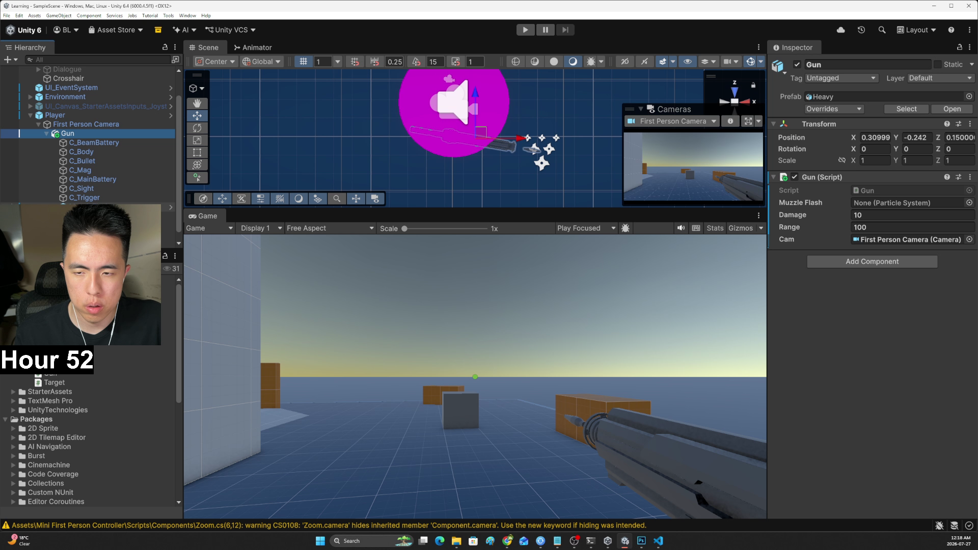
left_click_drag(67, 134, 332, 211)
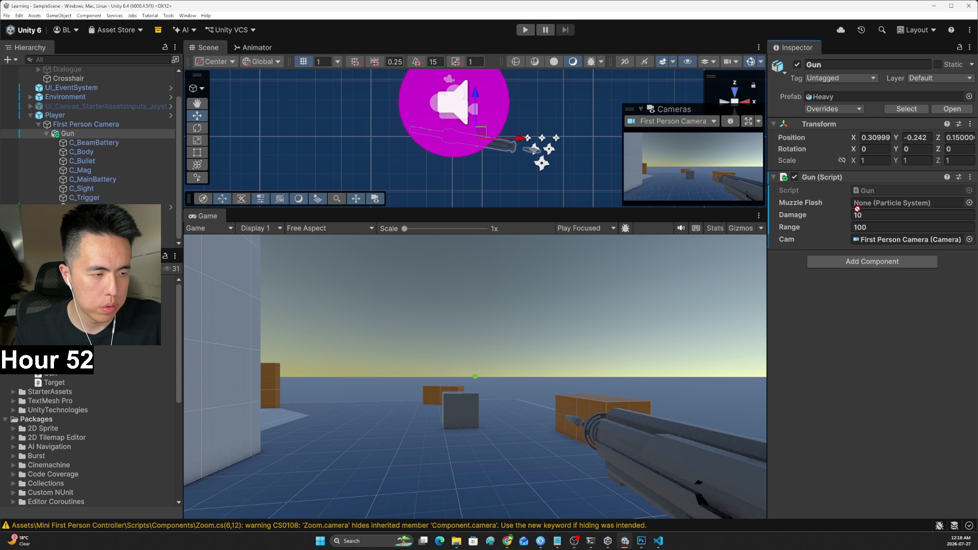
left_click_drag(857, 209, 860, 209)
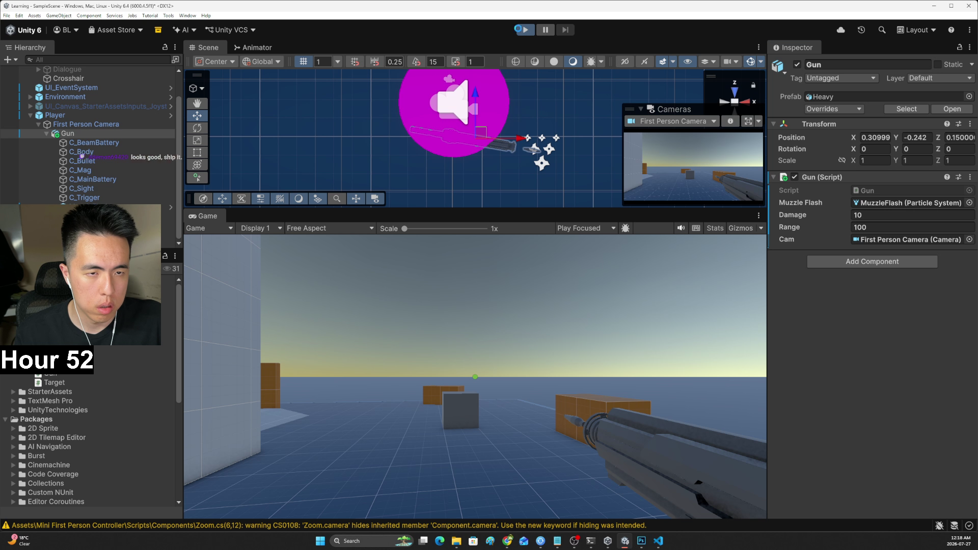
left_click(522, 29)
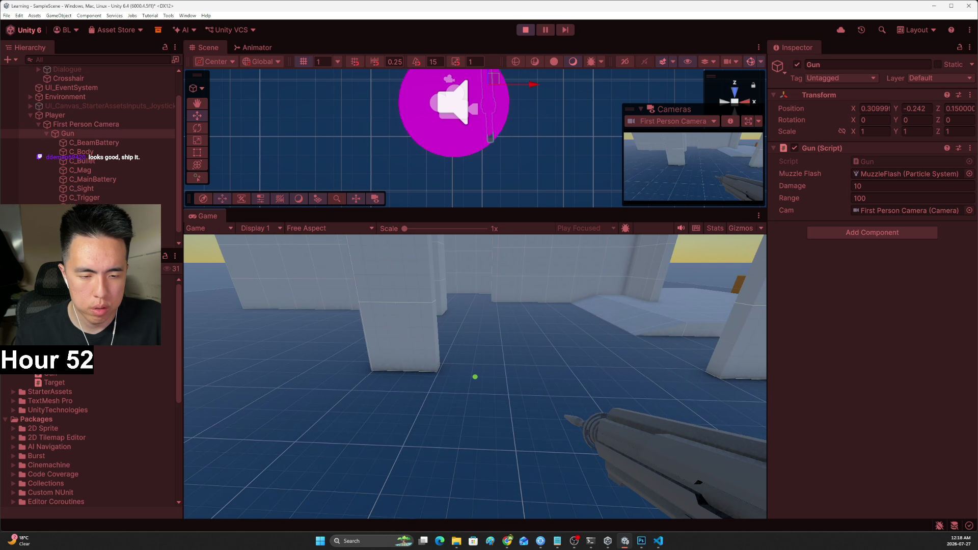
left_click(474, 377)
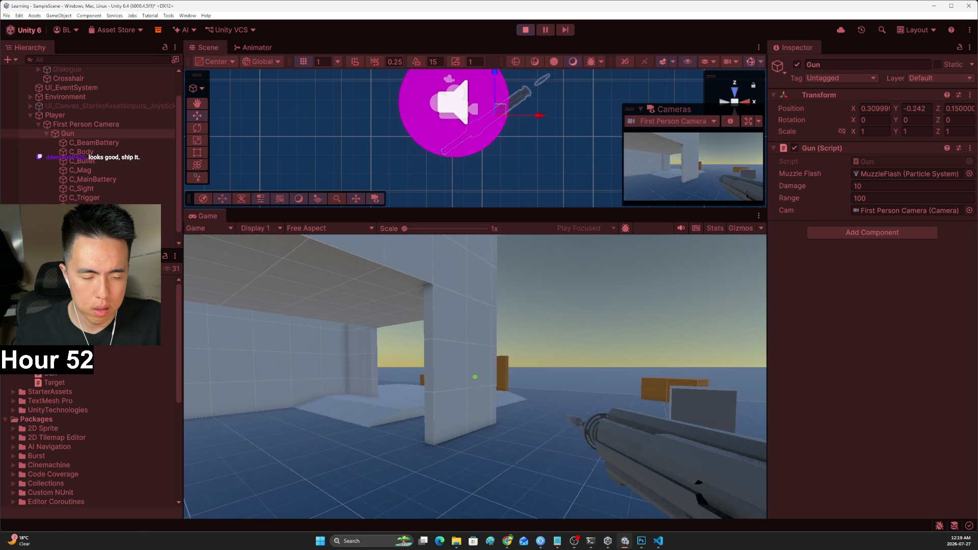
left_click(474, 377)
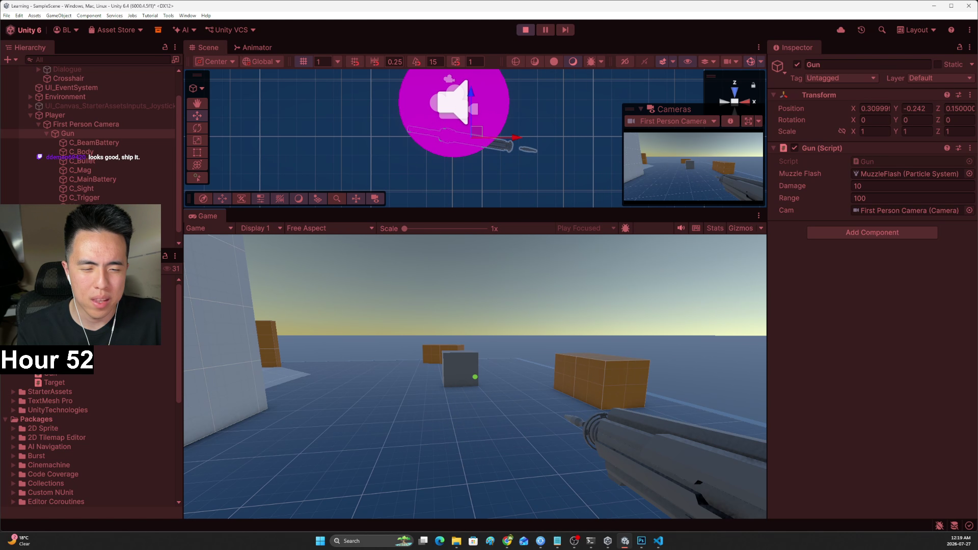
left_click(475, 377)
left_click(475, 377)
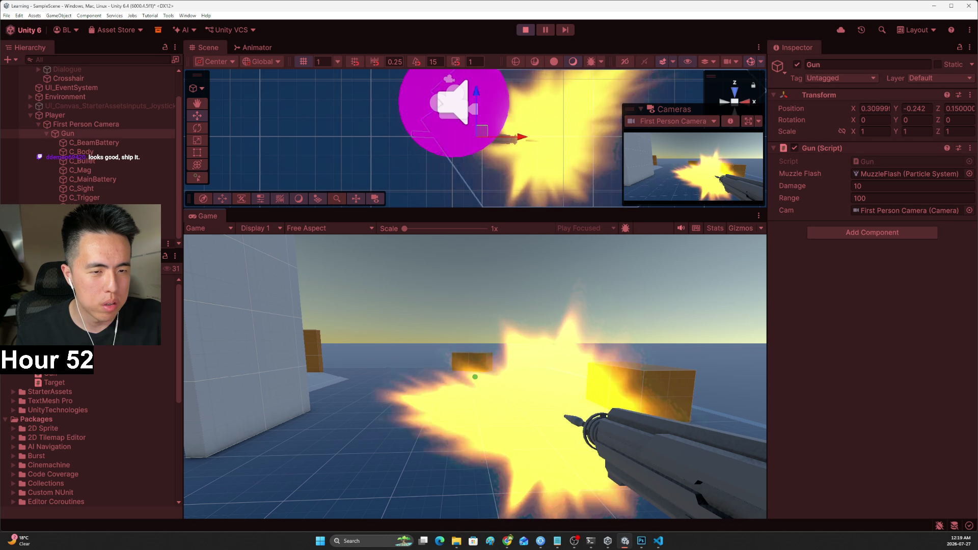
left_click(475, 377)
left_click(474, 377)
left_click(474, 376)
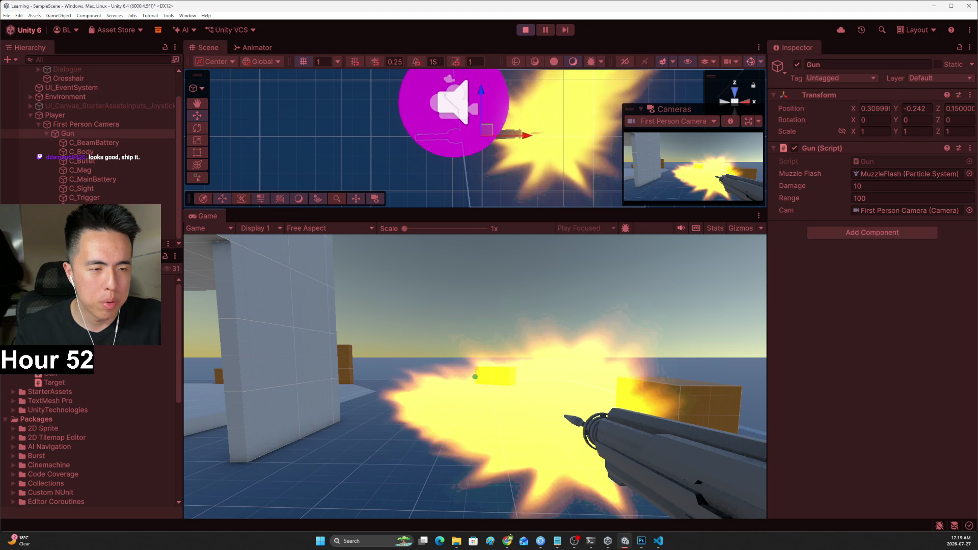
key("Escape")
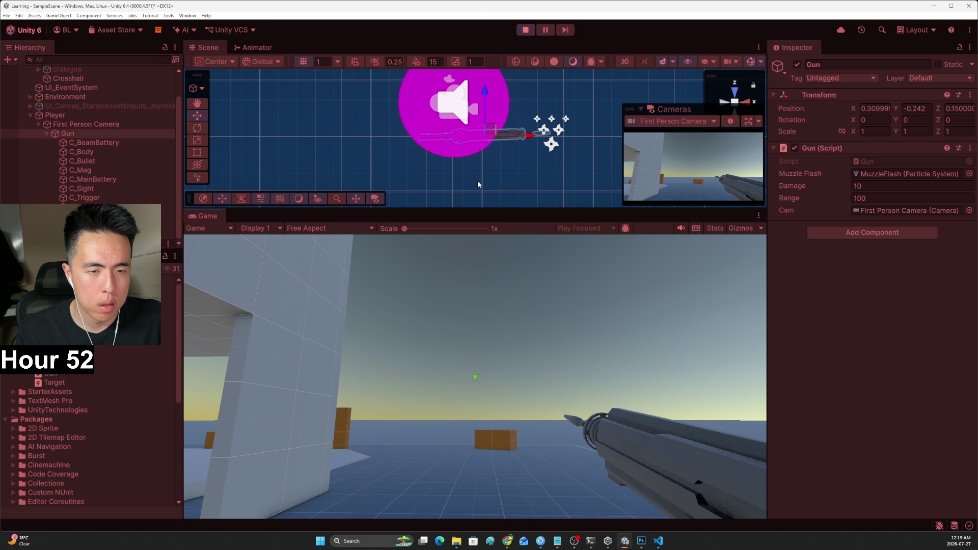
key("ctrl+p")
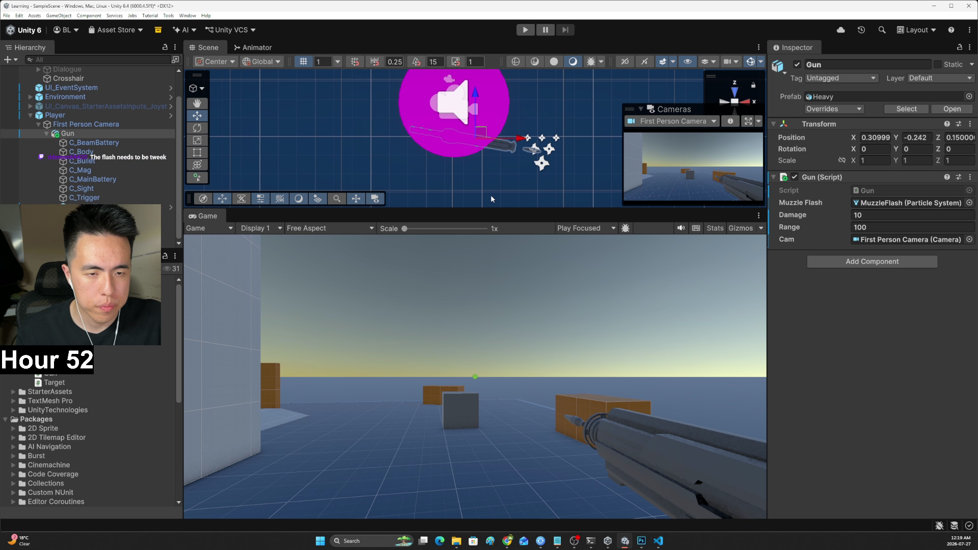
Rotate MuzzleFlash to about -90.9 on Y so it faces along the barrel, then start Play mode
left_click_drag(490, 210, 491, 241)
left_click(81, 206)
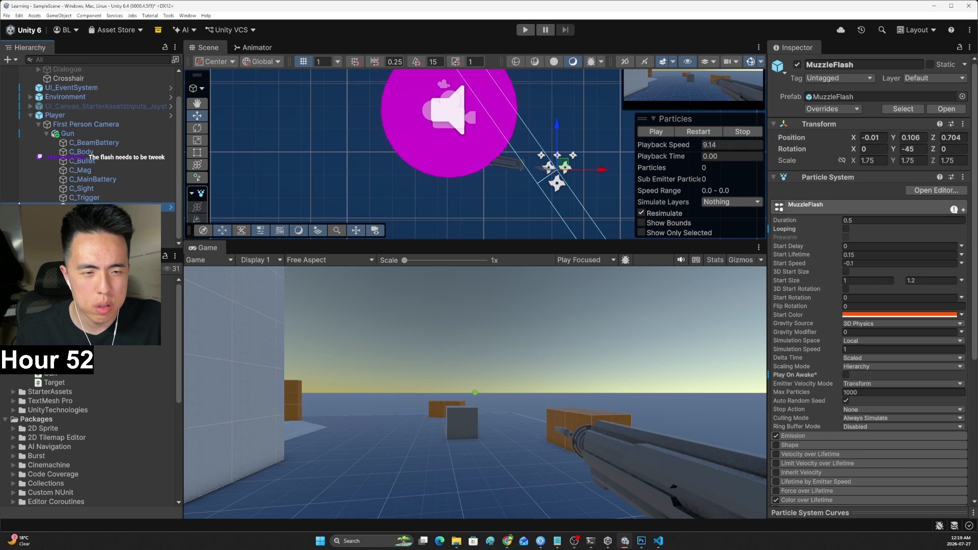
left_click_drag(594, 174, 612, 172)
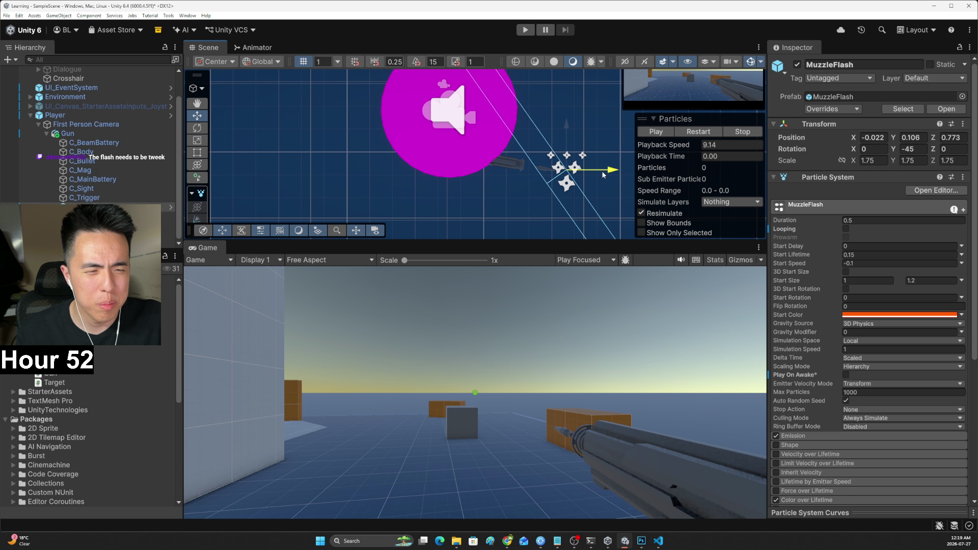
scroll(575, 172, "down", 2)
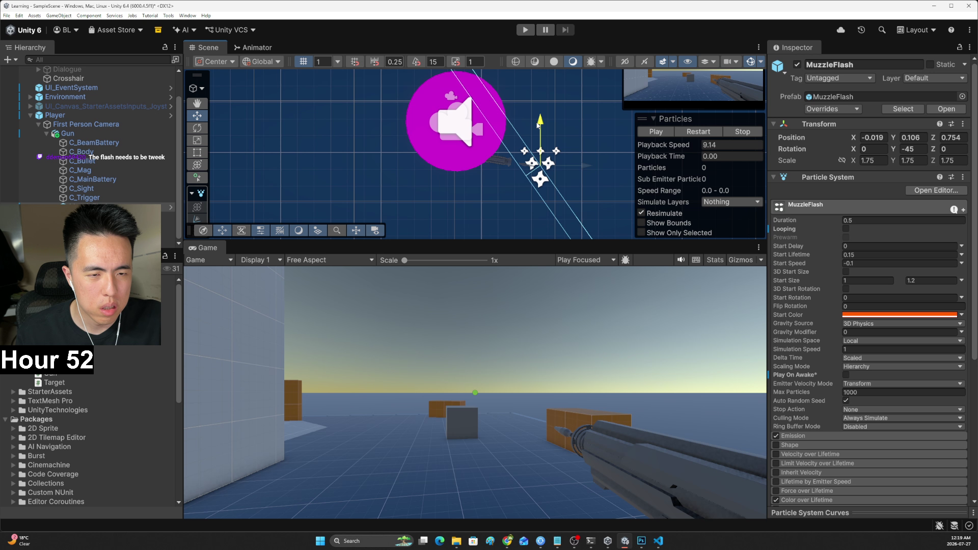
left_click(504, 162)
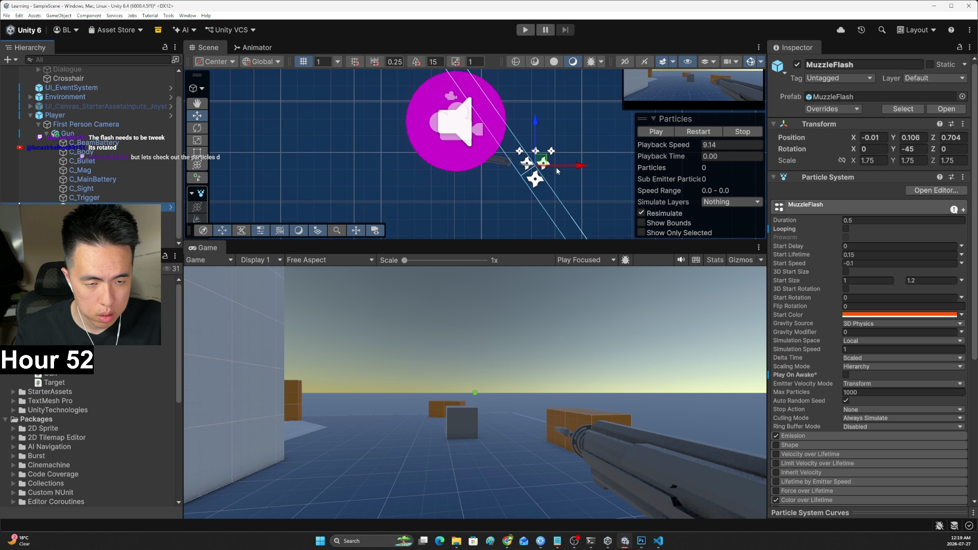
key("e")
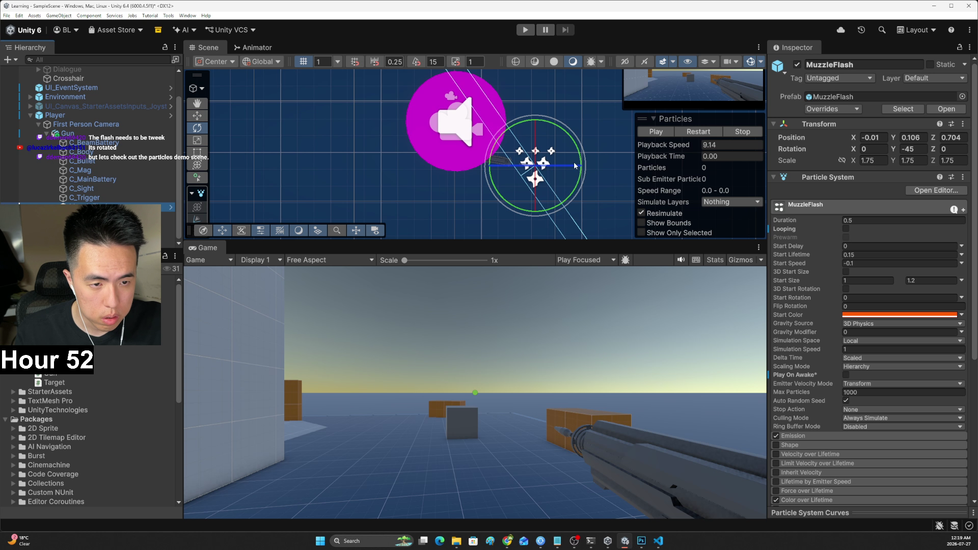
mouse_move(575, 153)
left_mouse_down()
mouse_move(564, 108)
mouse_move(533, 87)
left_mouse_up()
left_click(525, 29)
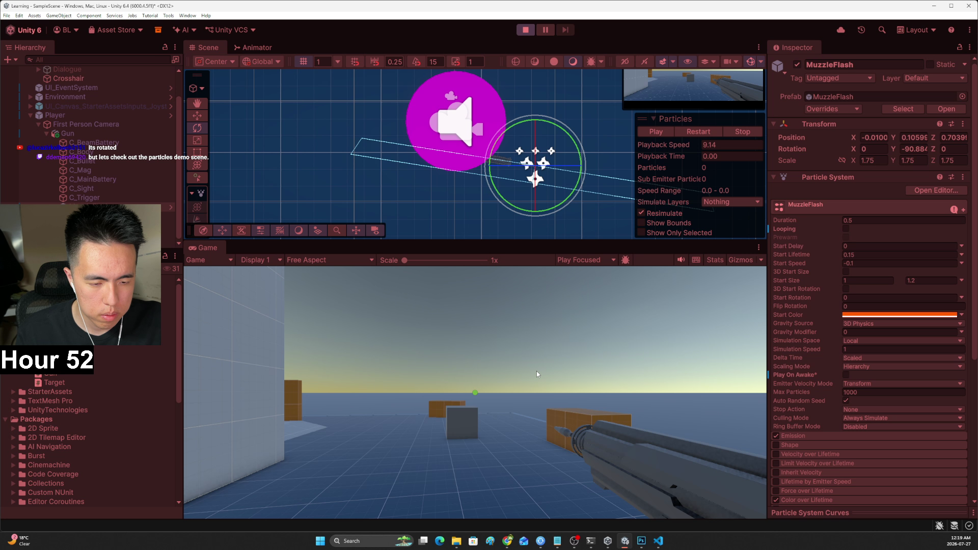
Fire the gun in play mode, adjust the MuzzleFlash angle, and fire again to compare
left_click(537, 370)
left_click(475, 393)
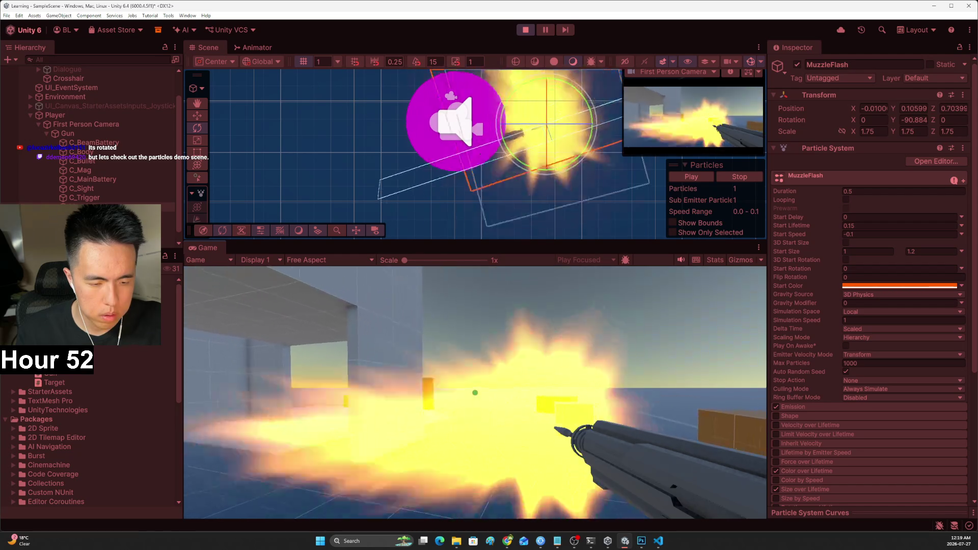
left_click(475, 392)
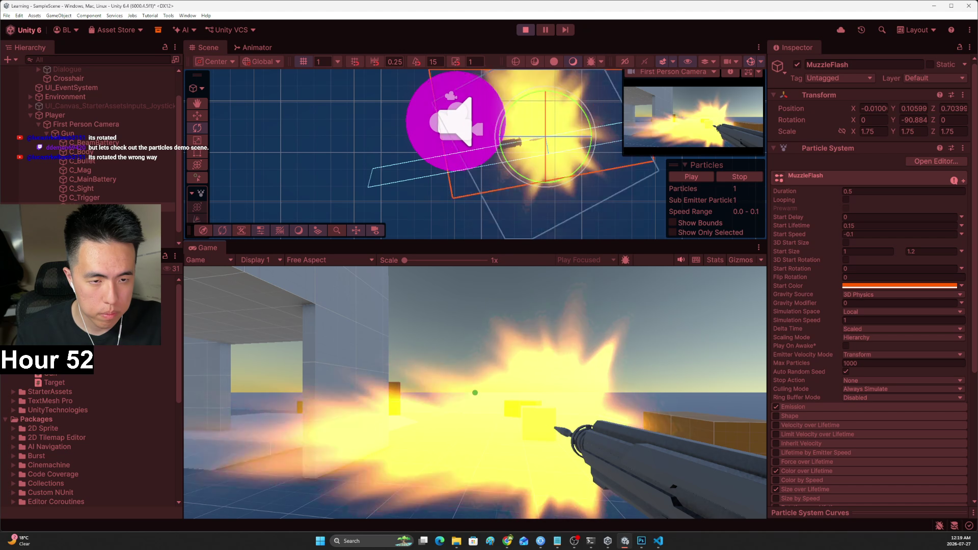
left_click(474, 392)
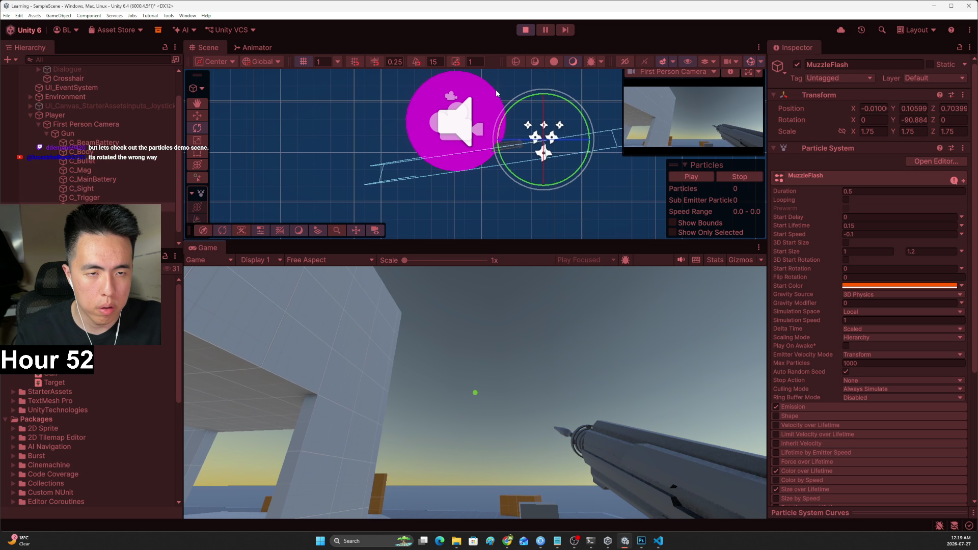
key("Escape")
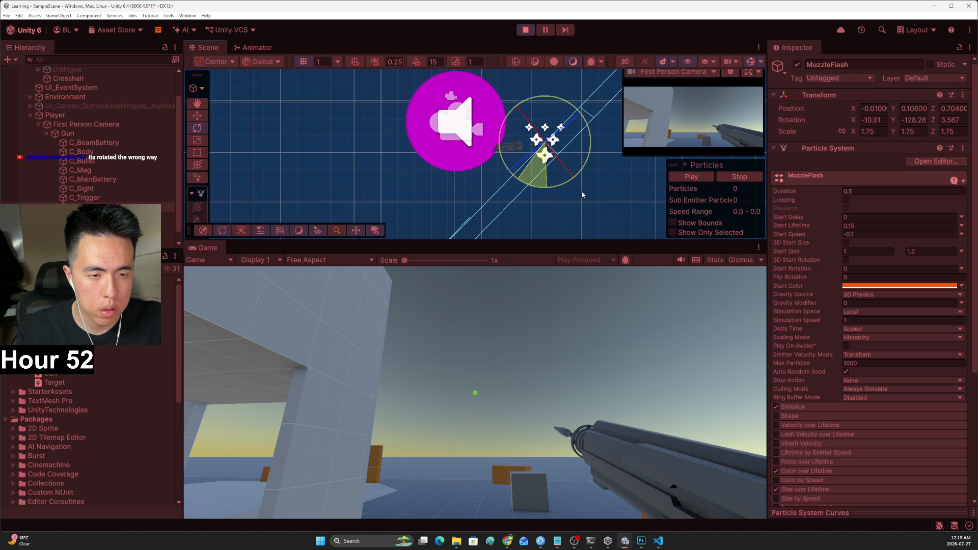
left_click(657, 285)
left_click(474, 392)
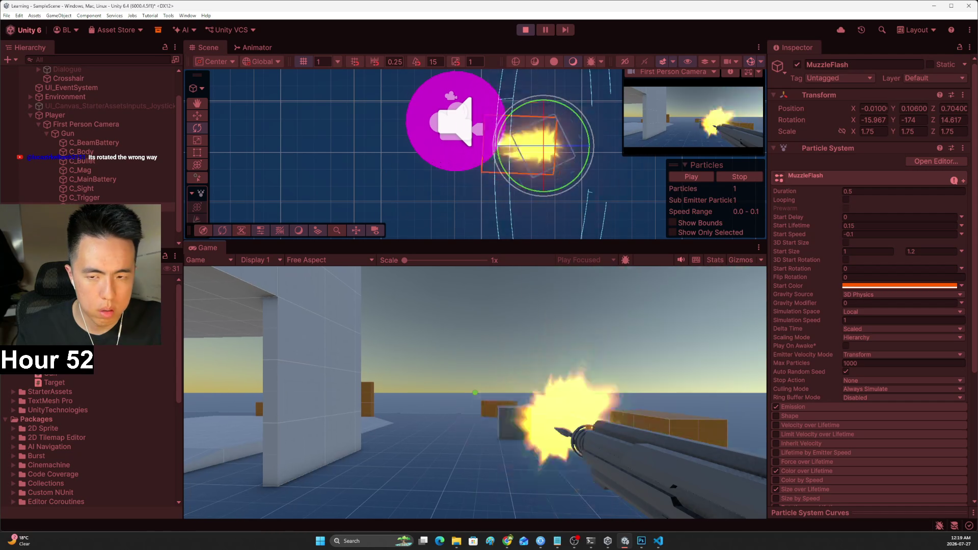
left_click(475, 393)
left_click(475, 392)
left_click(475, 393)
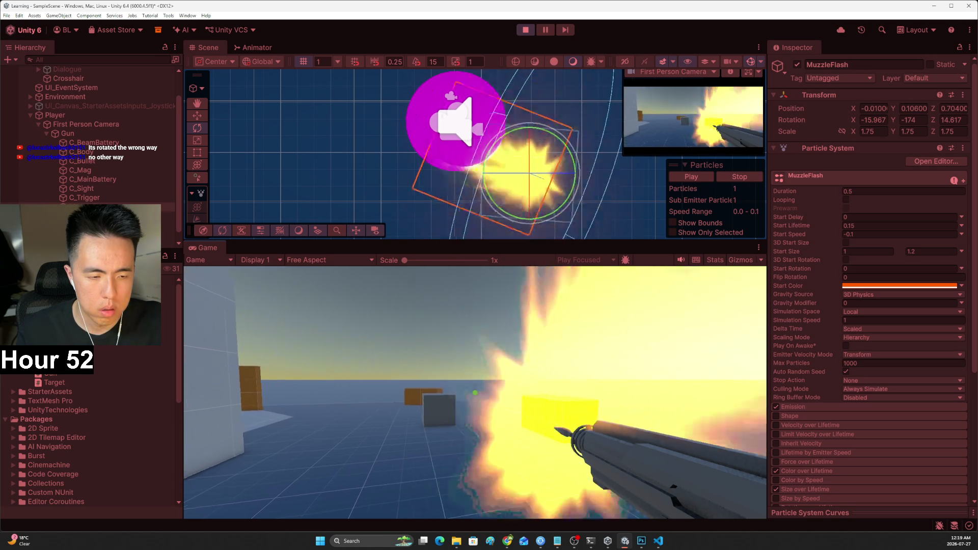
Turn the flash to about (-4.3, -91.3, 3.75) to face forward, then enlarge and tilt the Scene view
key("Escape")
mouse_move(519, 220)
left_mouse_down()
mouse_move(442, 146)
mouse_move(429, 97)
mouse_move(441, 151)
left_mouse_up()
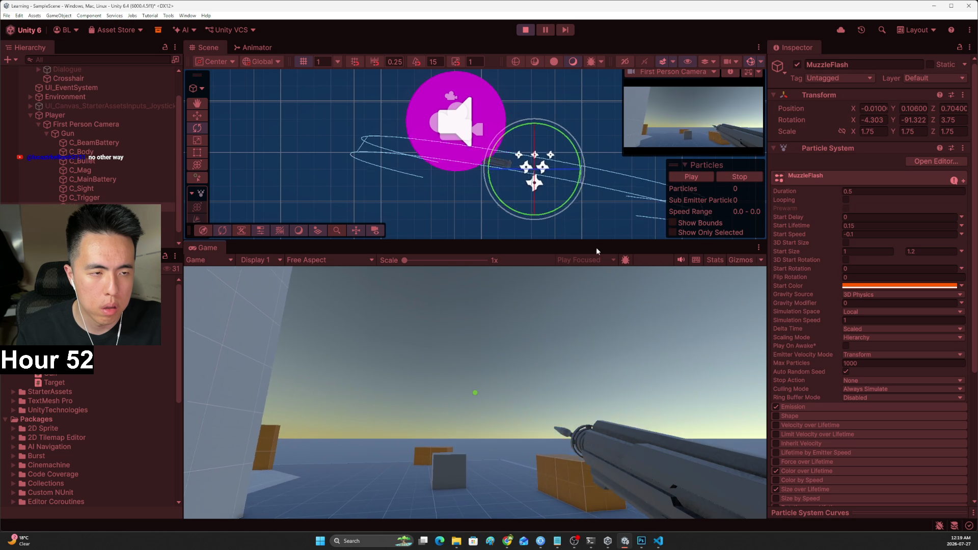
left_click_drag(605, 241, 606, 297)
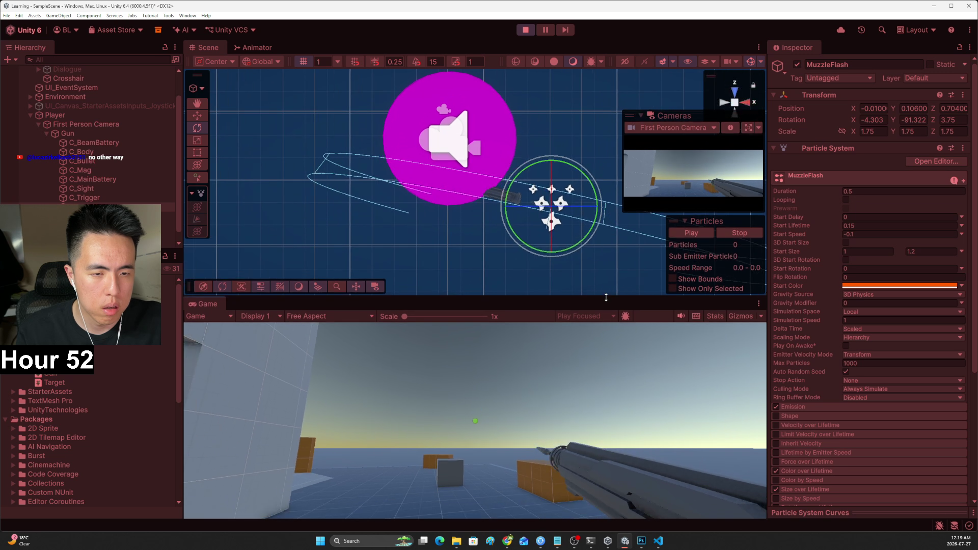
mouse_move(734, 105)
left_mouse_down()
mouse_move(572, 70)
mouse_move(633, 137)
mouse_move(651, 258)
mouse_move(756, 271)
mouse_move(699, 315)
mouse_move(698, 302)
mouse_move(680, 314)
left_mouse_up()
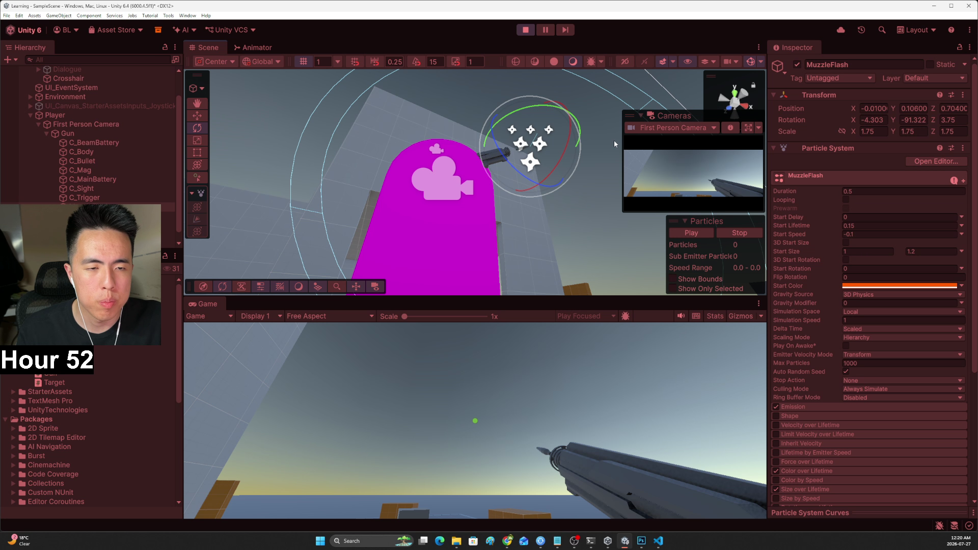
Fire the gun repeatedly to confirm the yellow bursts shoot forward from the barrel
left_click(515, 384)
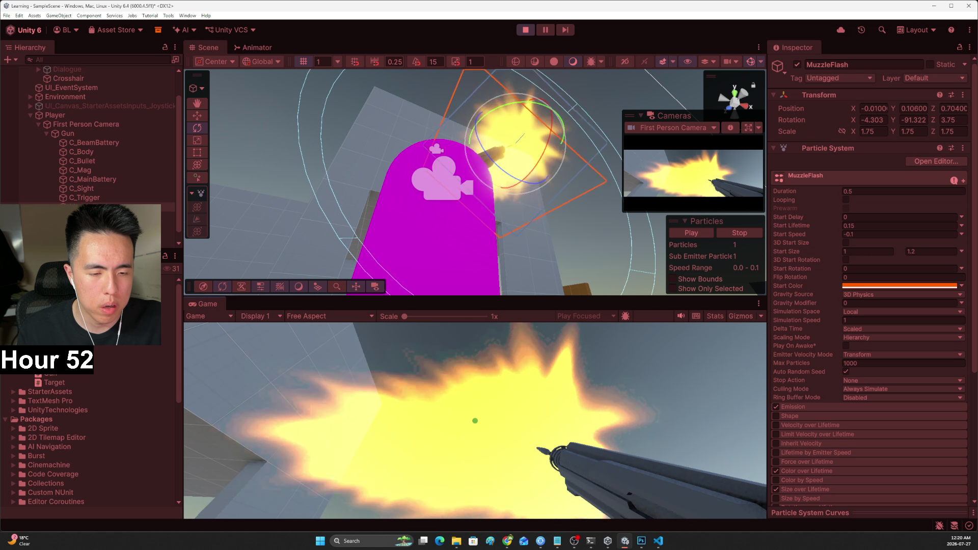
left_click(514, 384)
left_click(514, 385)
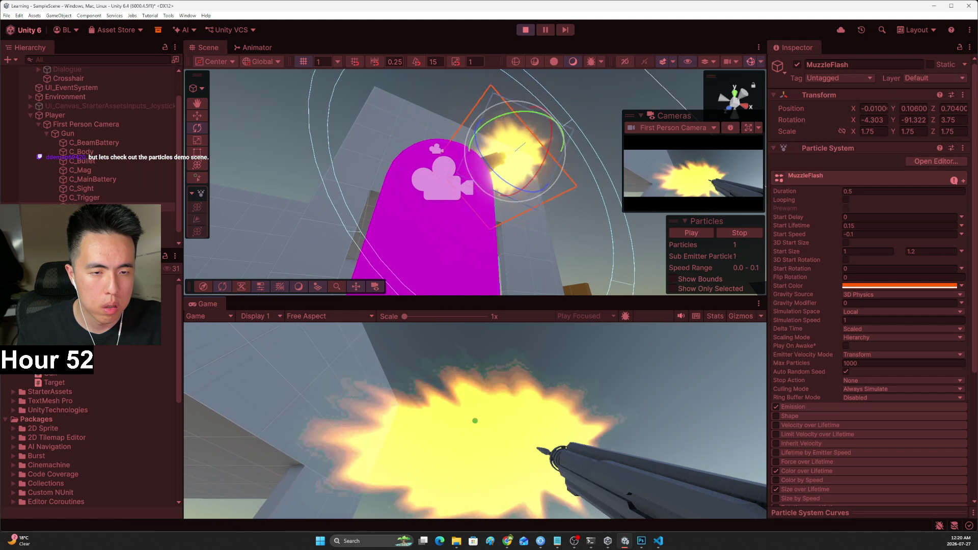
left_click(514, 384)
left_click(514, 385)
left_click(474, 420)
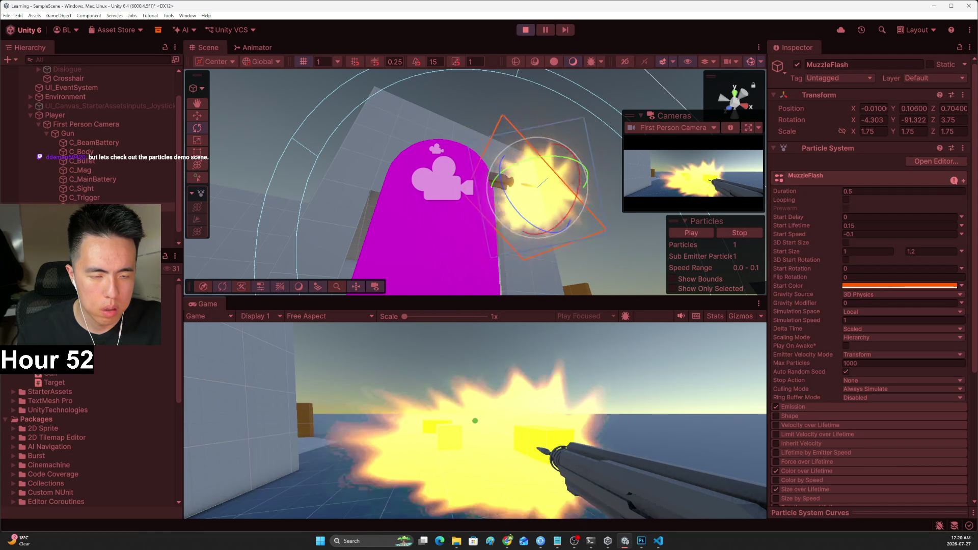
left_click(475, 421)
left_click(475, 420)
left_click(475, 421)
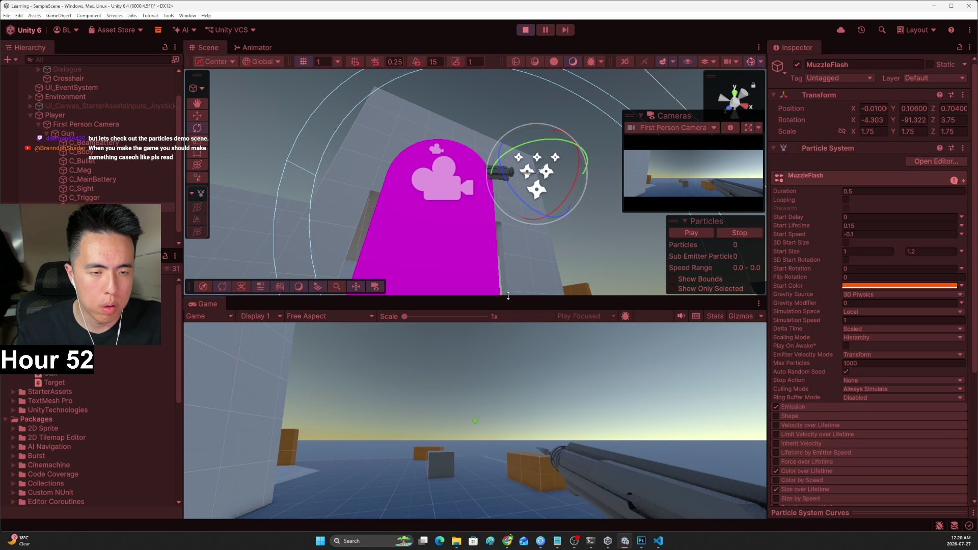
left_click(474, 420)
left_click(456, 411)
left_click(456, 411)
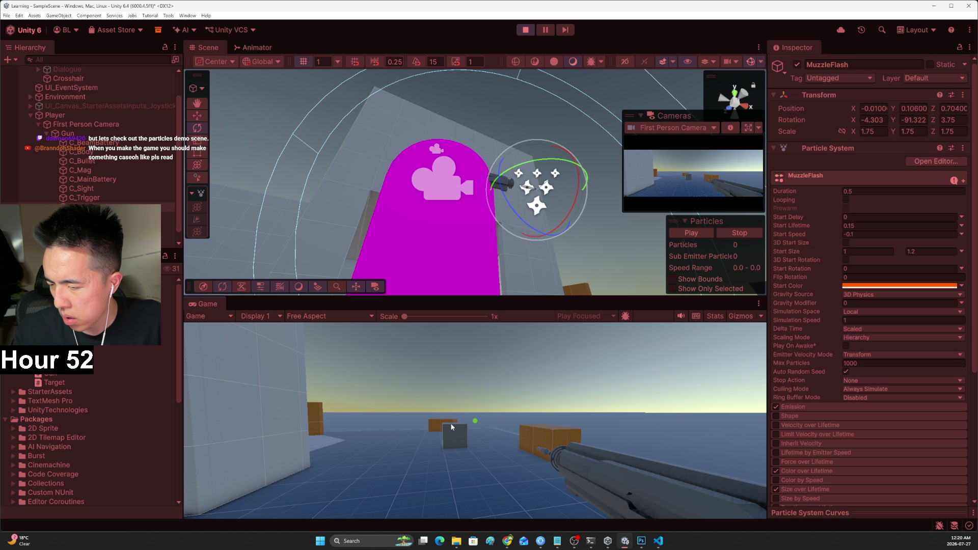
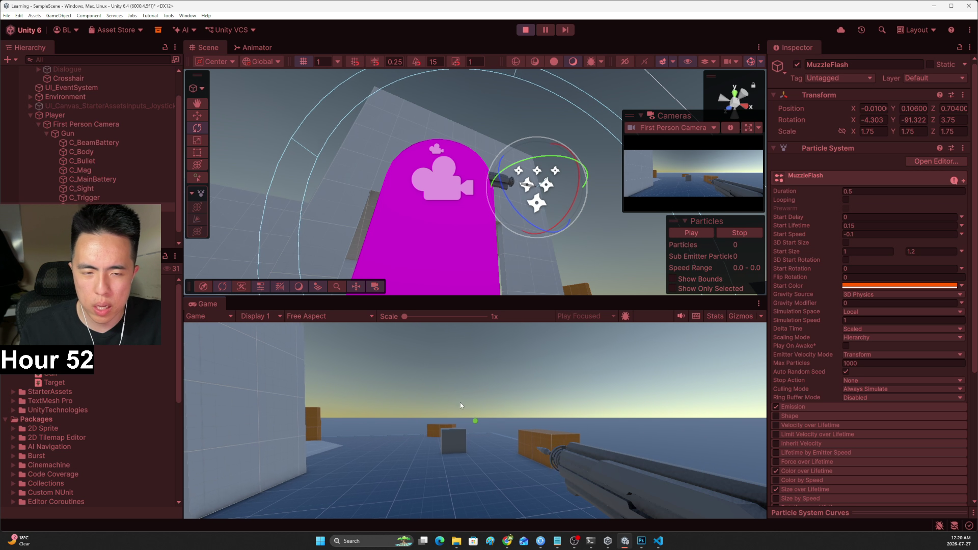
Test-fire the gun repeatedly in Play mode to check the muzzle flash placement
left_click(460, 402)
left_click(475, 421)
left_click(475, 421)
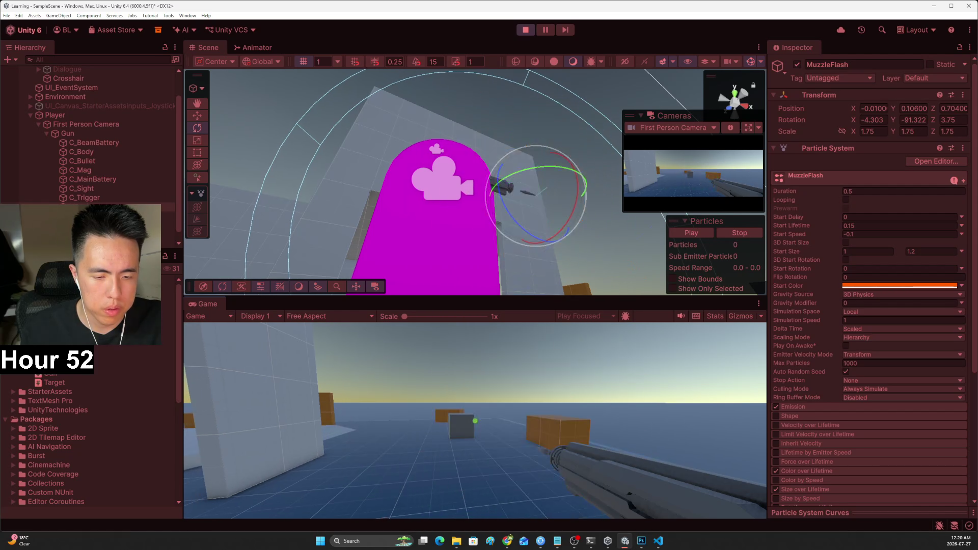
left_click(475, 420)
left_click(475, 421)
left_click(475, 421)
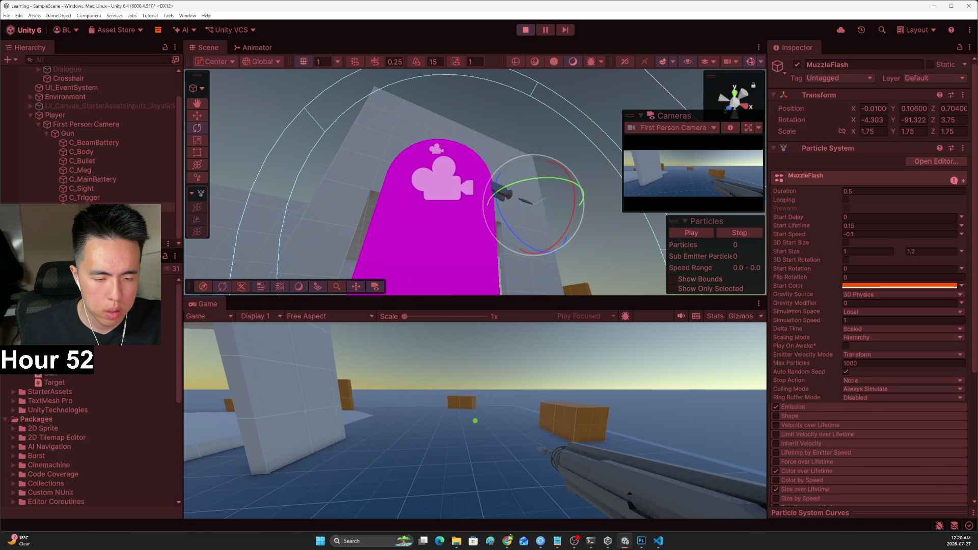
left_click(475, 421)
left_click(474, 420)
left_click(475, 421)
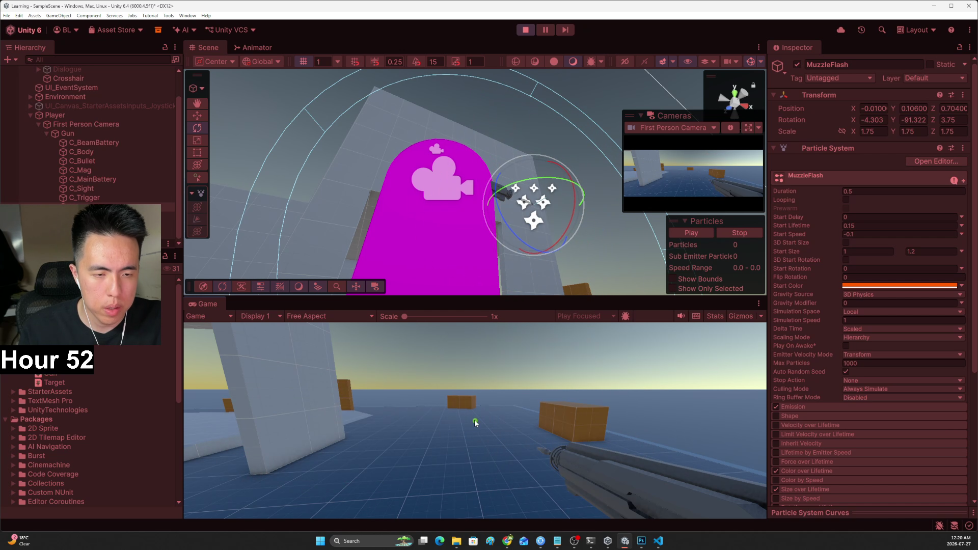
key("Escape")
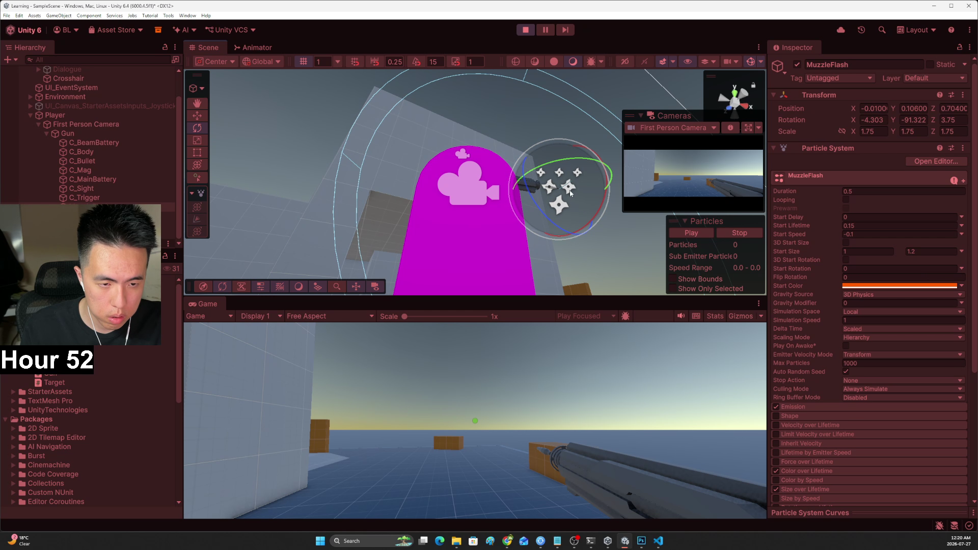
Move MuzzleFlash forward to the barrel tip, test-fire again, and exit Play mode
key("q")
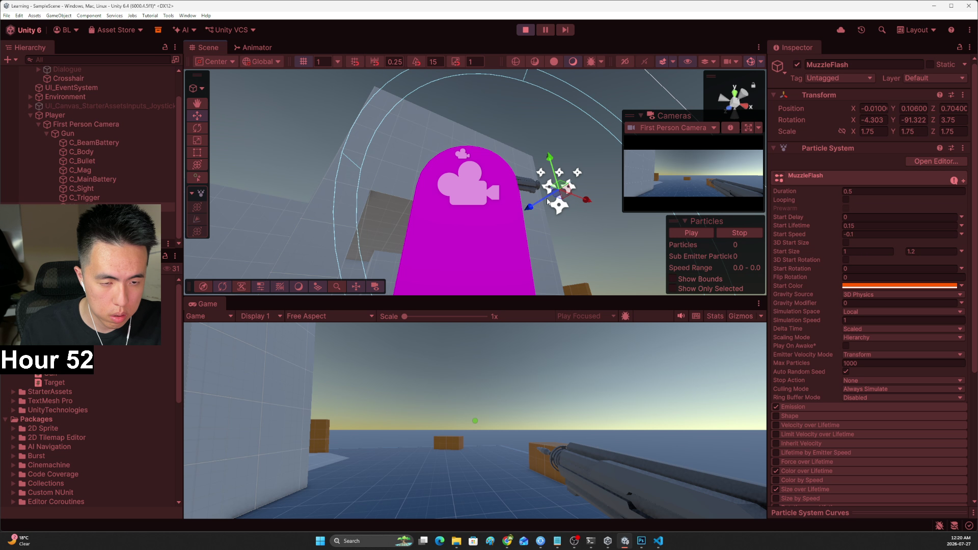
left_click_drag(531, 207, 596, 201)
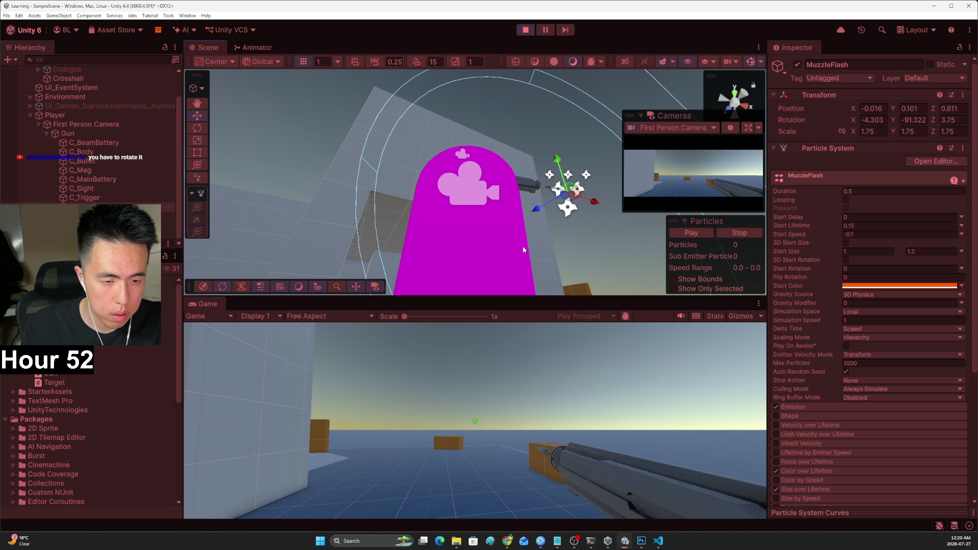
left_click(474, 408)
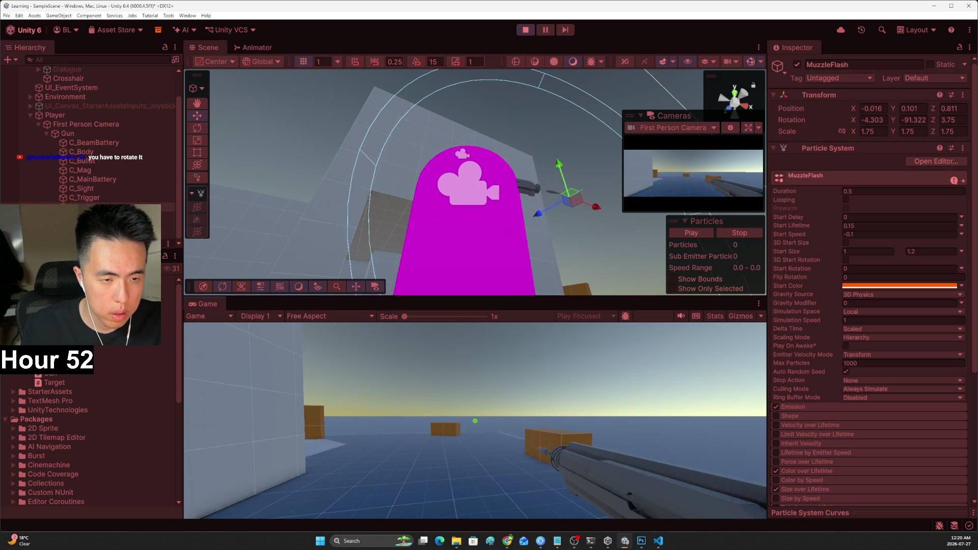
left_click(473, 408)
key("Escape")
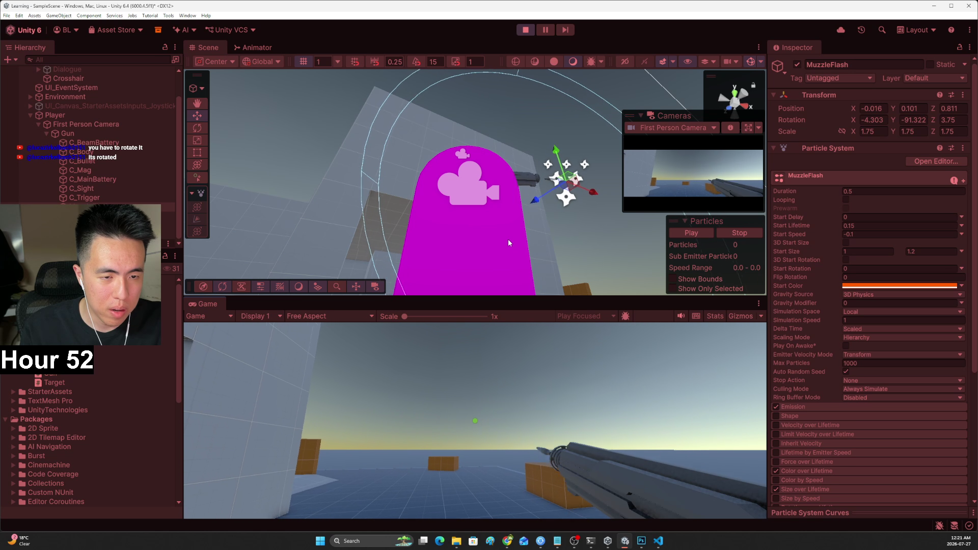
left_click(526, 30)
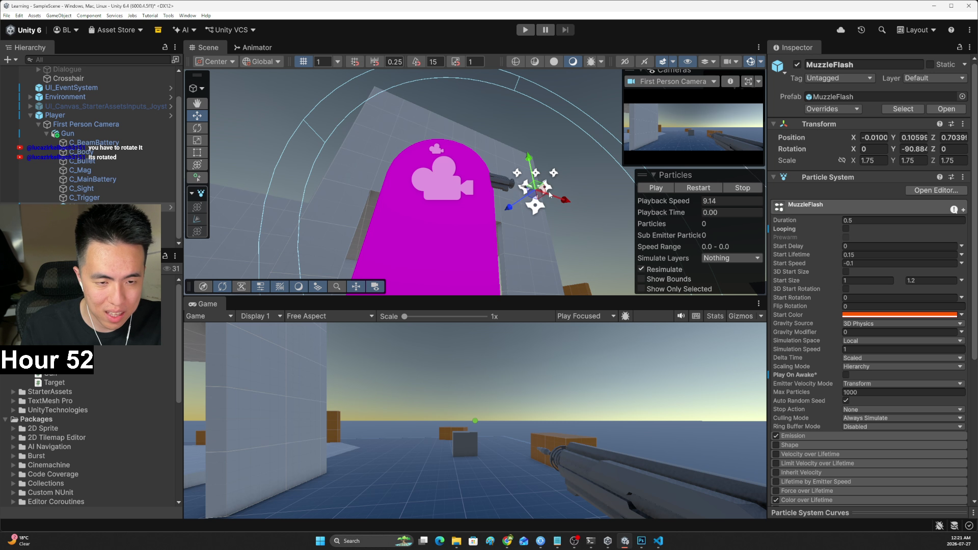
Shrink MuzzleFlash with the Scale tool from 1.75 to about 0.26
key("q")
key("w")
key("e")
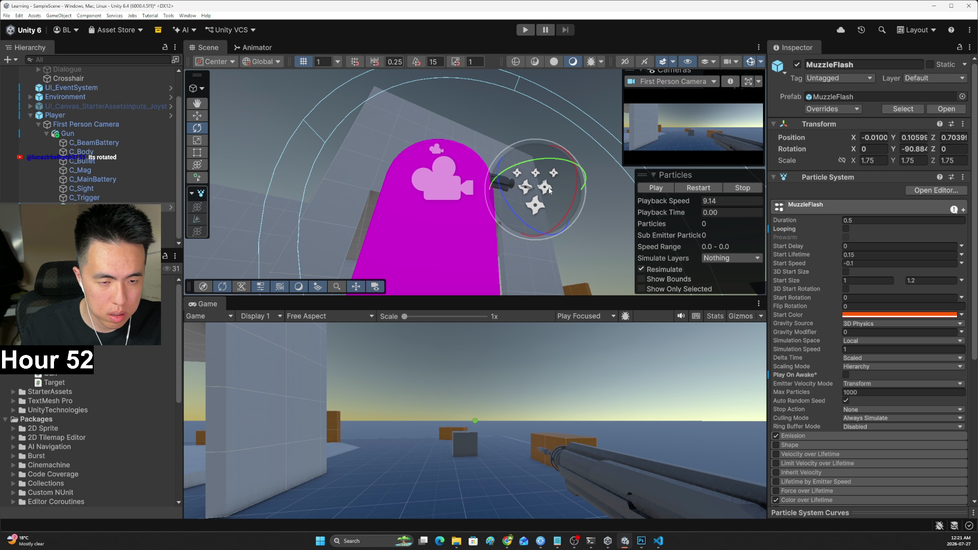
key("r")
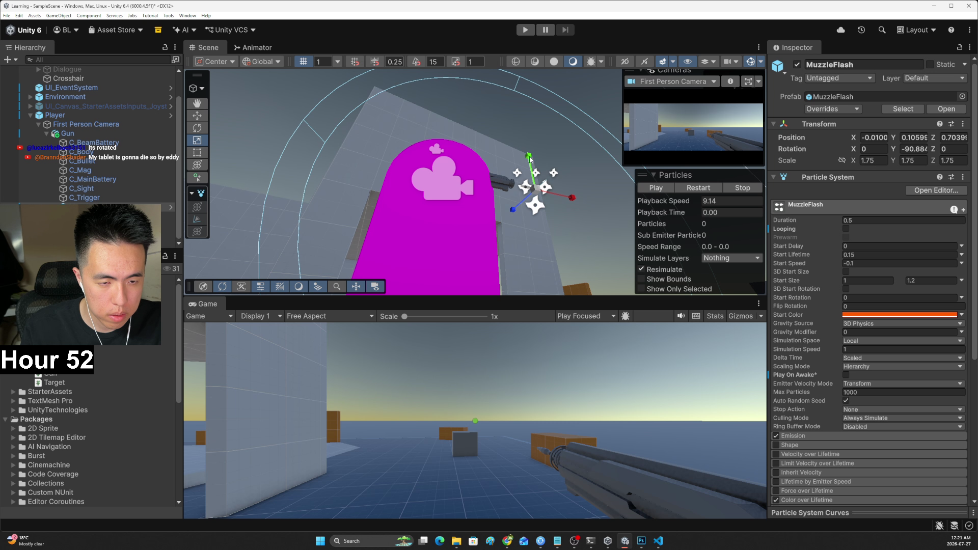
left_click_drag(534, 188, 503, 213)
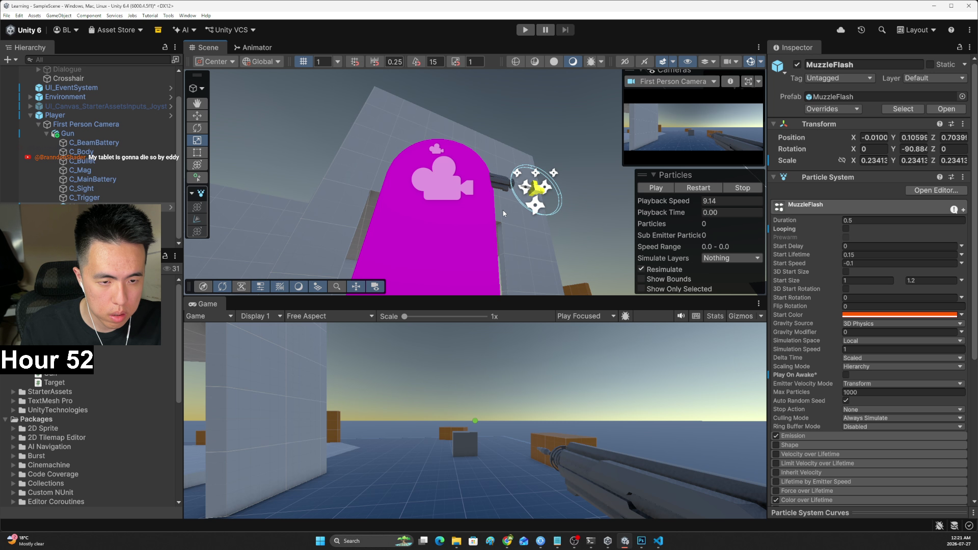
Test the smaller flash by firing in Play mode, then stop playing
left_click(524, 31)
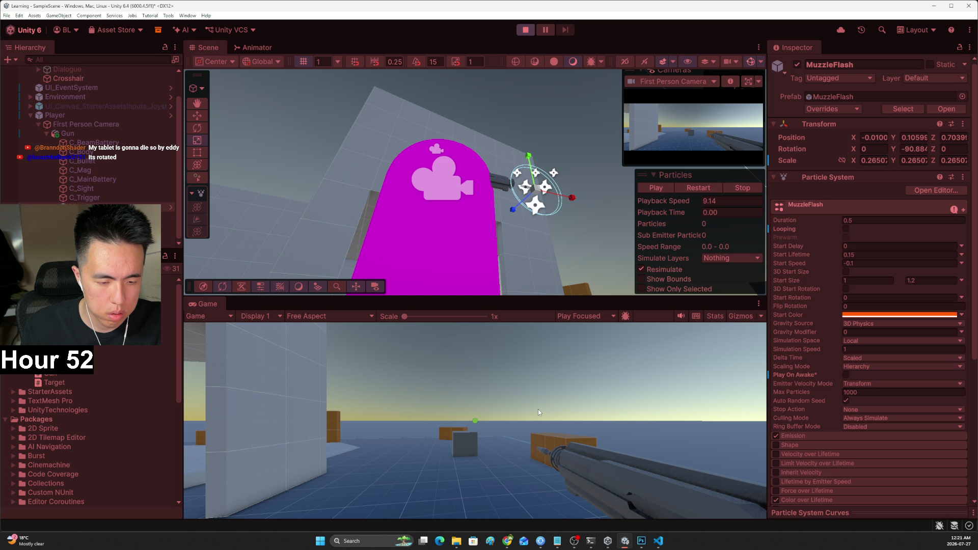
left_click(475, 420)
left_click_drag(475, 420, 475, 421)
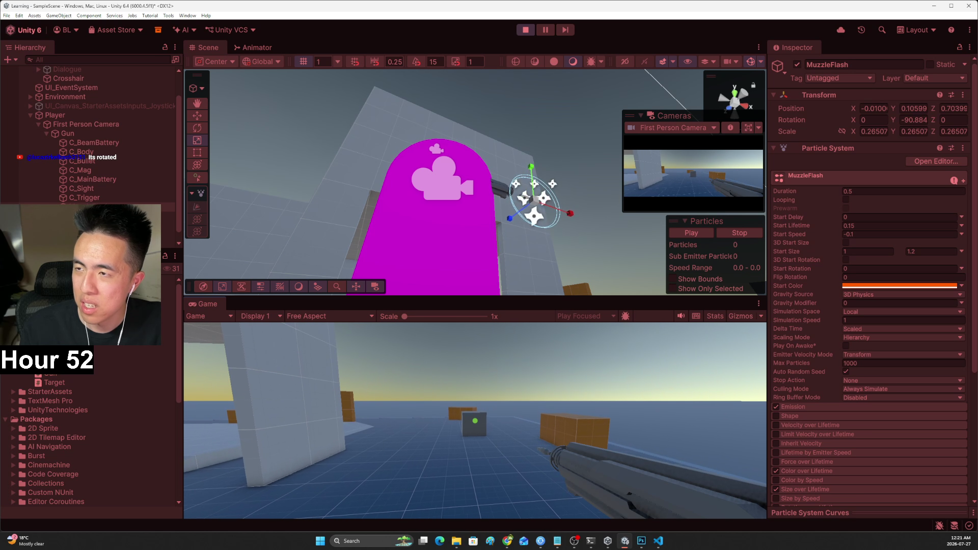
left_click(474, 421)
key("Escape")
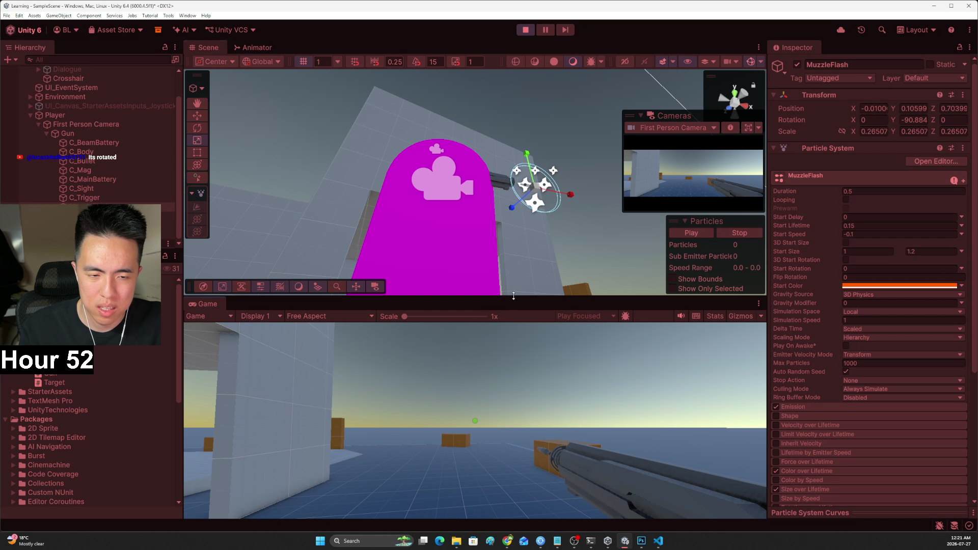
left_click_drag(512, 298, 523, 244)
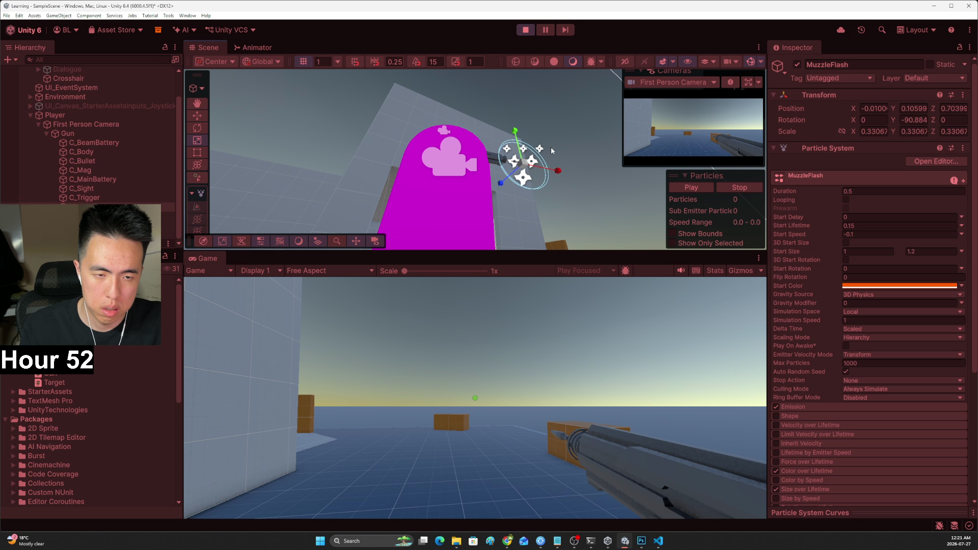
left_click(526, 32)
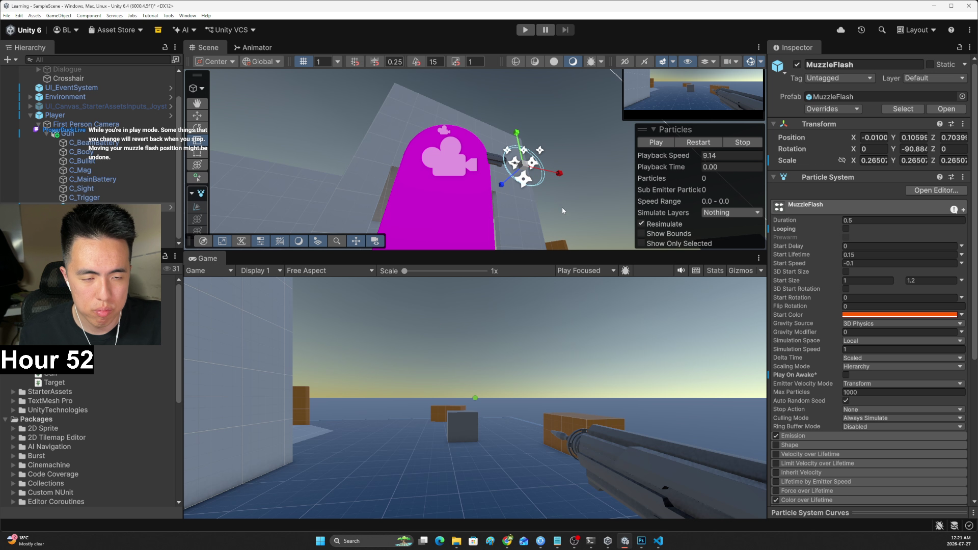
Rotate MuzzleFlash around Y to -171.151 and start Play mode to test it
key("f")
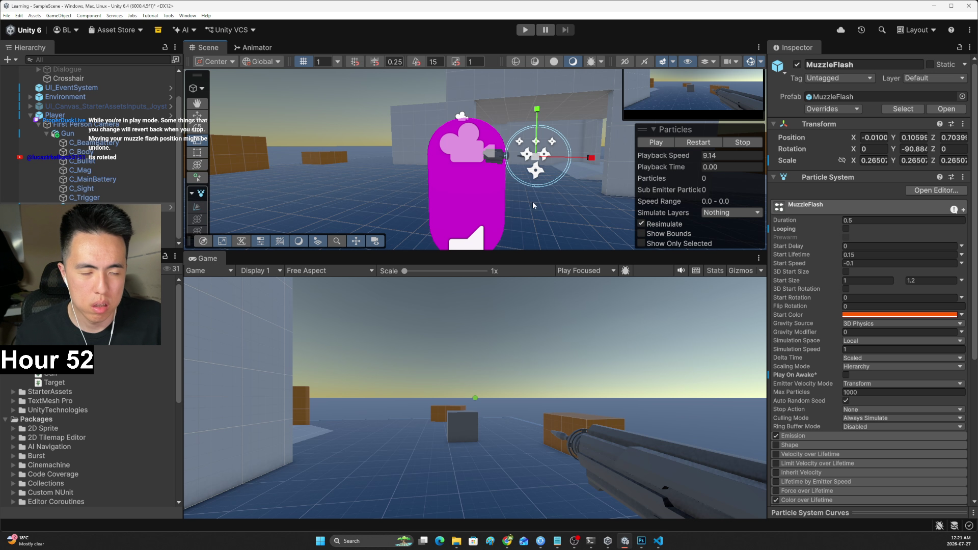
mouse_move(539, 169)
left_mouse_down()
mouse_move(659, 282)
mouse_move(674, 251)
left_mouse_up()
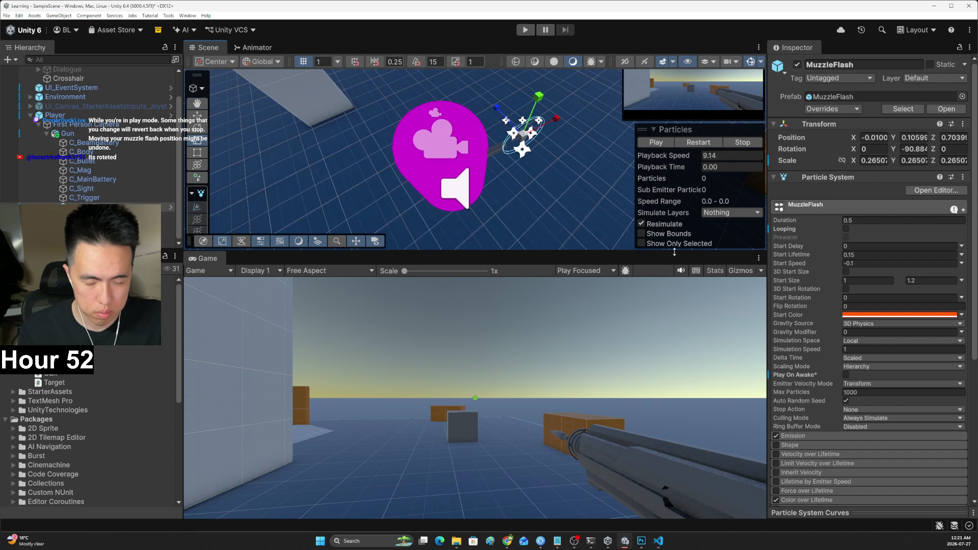
key("e")
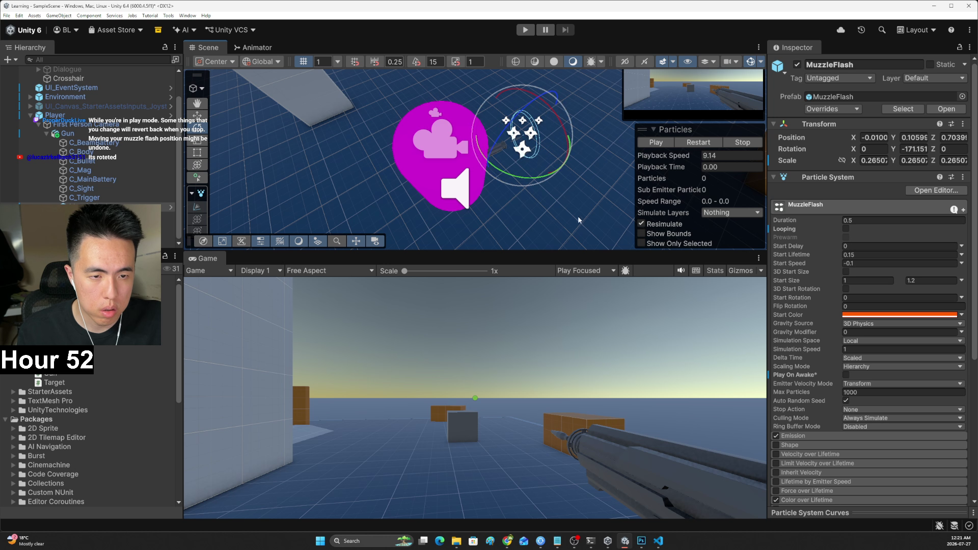
mouse_move(578, 215)
left_mouse_down()
mouse_move(259, 32)
mouse_move(280, 66)
left_mouse_up()
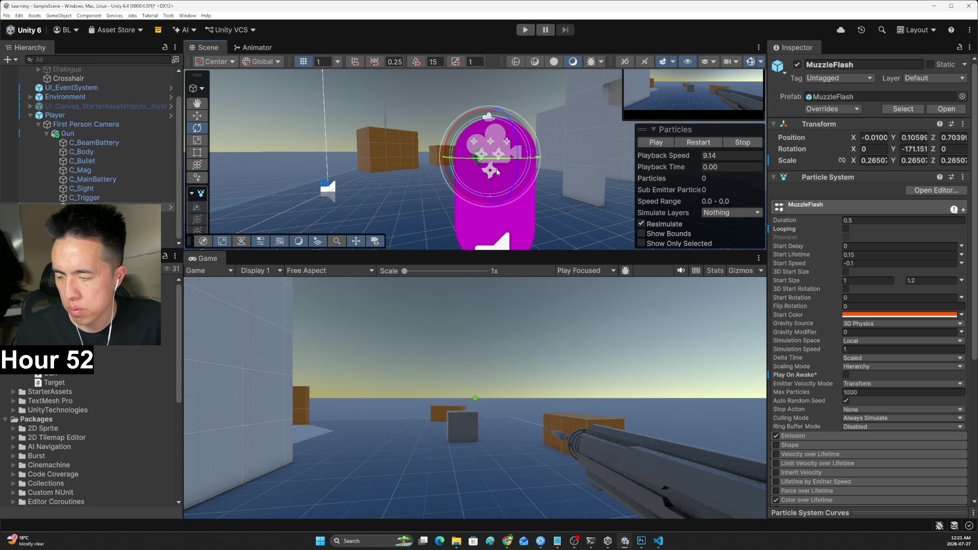
left_click(530, 32)
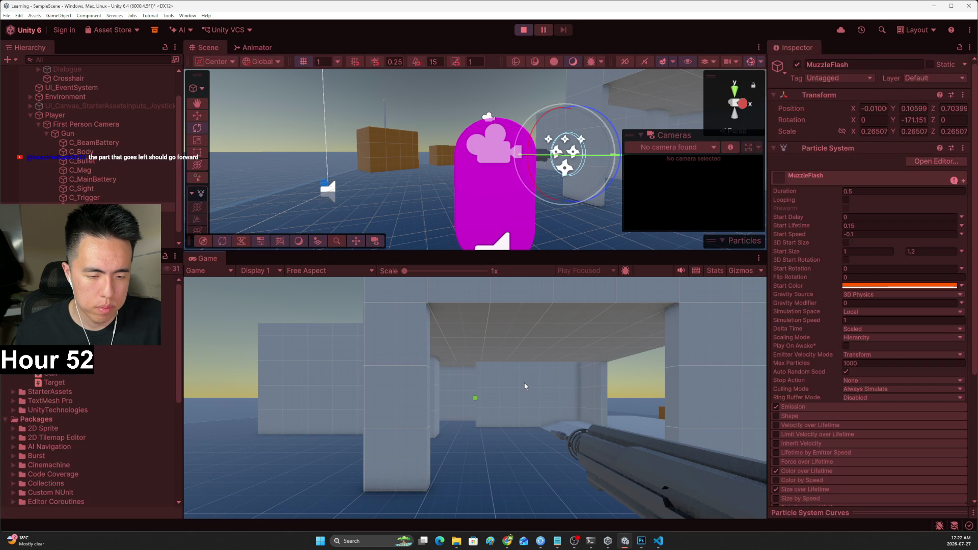
Fire once more to check the rotated flash, then stop Play mode
left_click(524, 383)
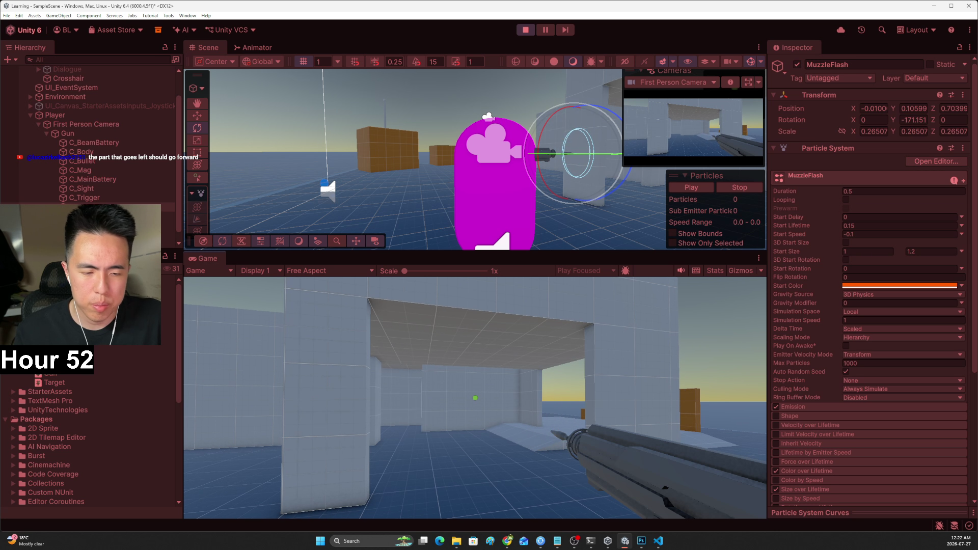
key("Escape")
left_click(522, 32)
Glance at Gun.cs, then switch to the YouTube tutorial and resume it
key("alt+Tab")
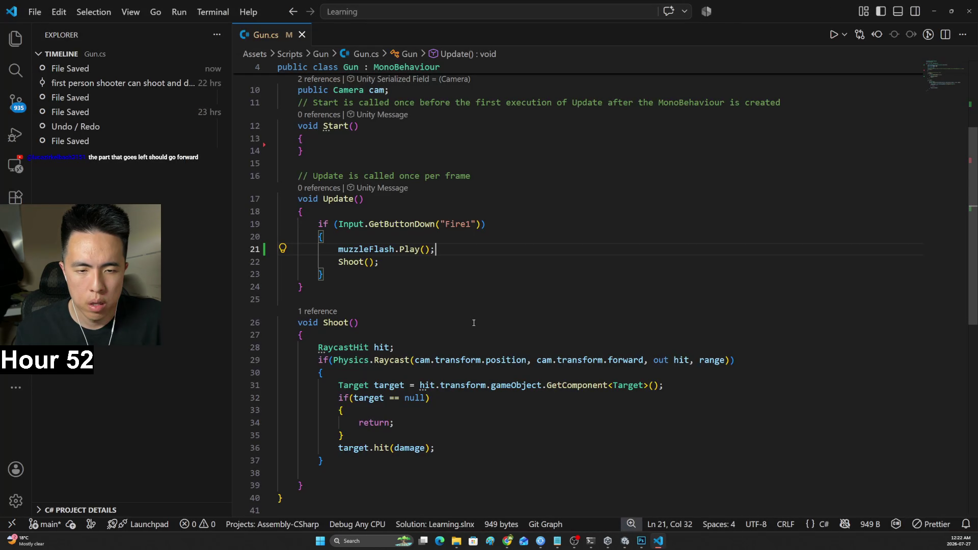
key("alt+Tab")
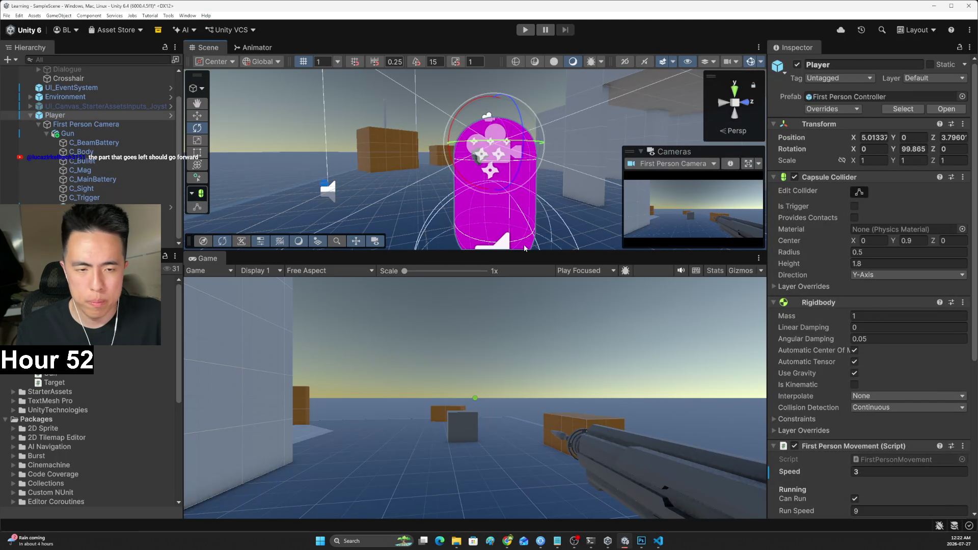
key("alt+Tab")
left_click(489, 234)
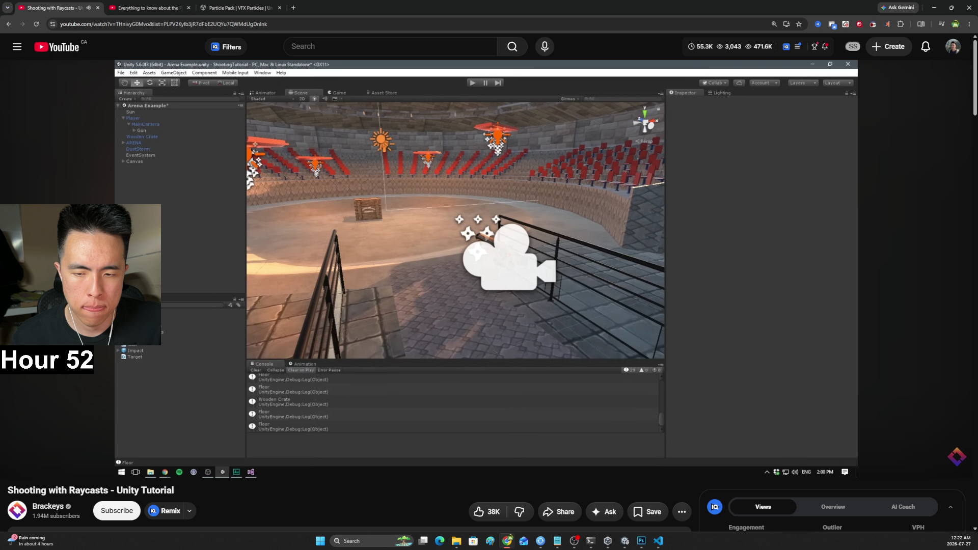
Pause the tutorial at the package import step and check Unity's Project right-click menu
left_click(147, 192)
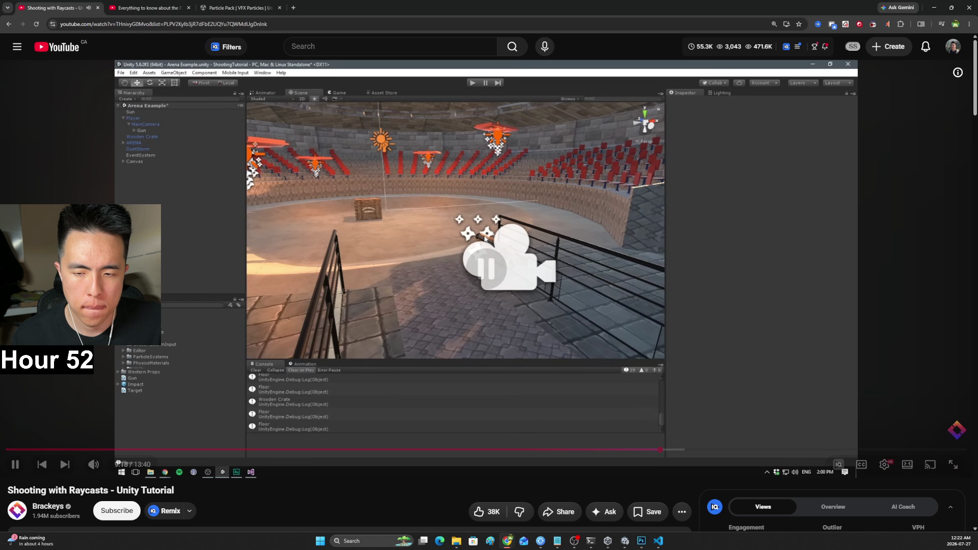
left_click(147, 193)
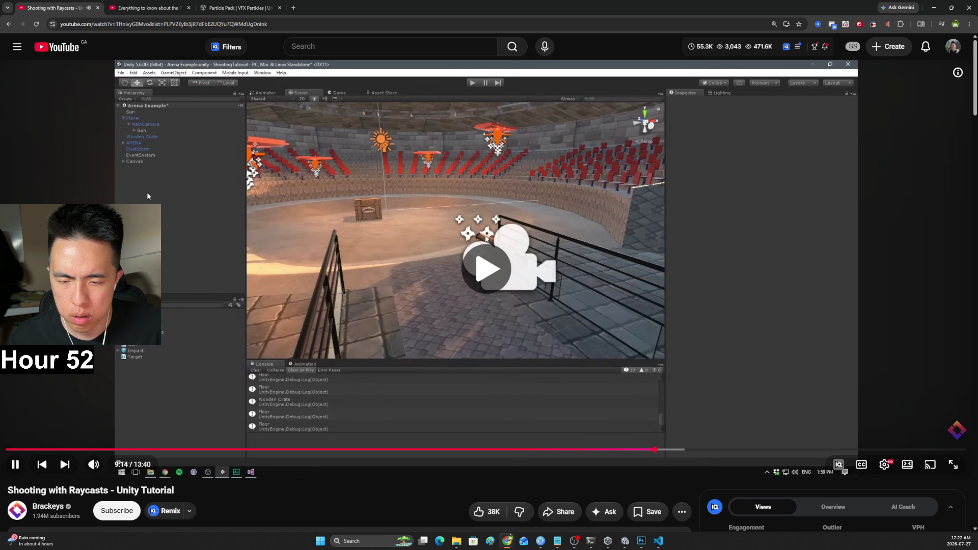
left_click(496, 233)
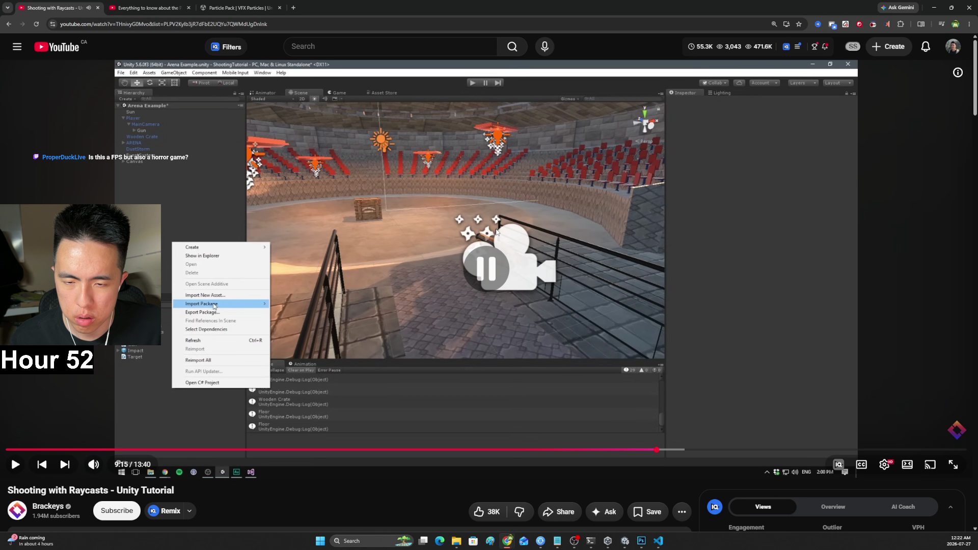
key("alt+Tab")
left_click(5, 419)
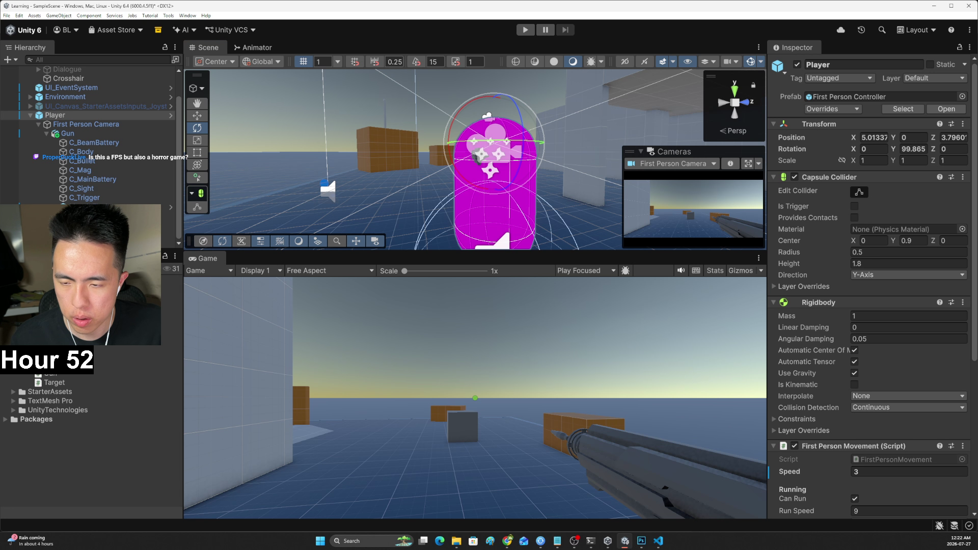
right_click(20, 438)
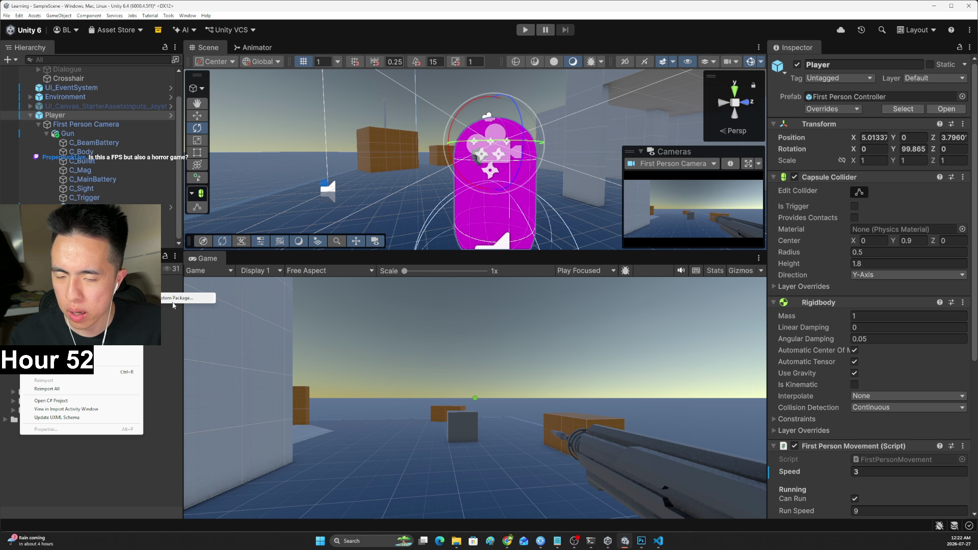
left_click(159, 429)
Play the tutorial past 9:17, beyond the ParticleSystems import, and pause it
key("alt+Tab")
left_click(260, 375)
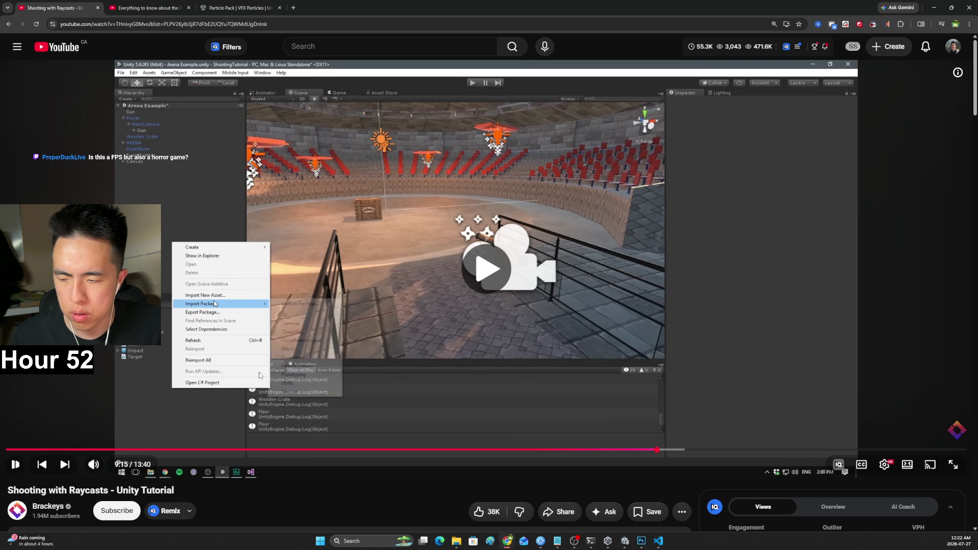
left_click(260, 376)
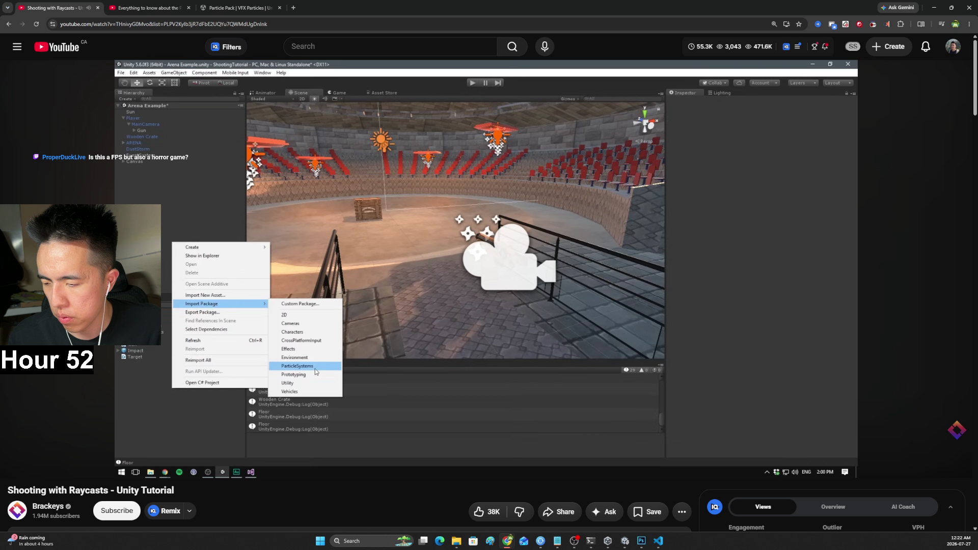
left_click(261, 375)
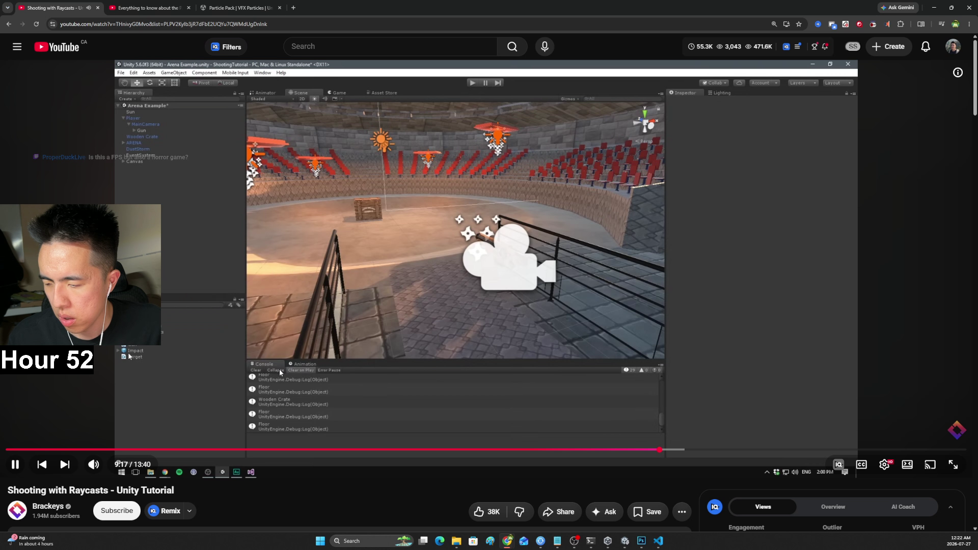
left_click(313, 338)
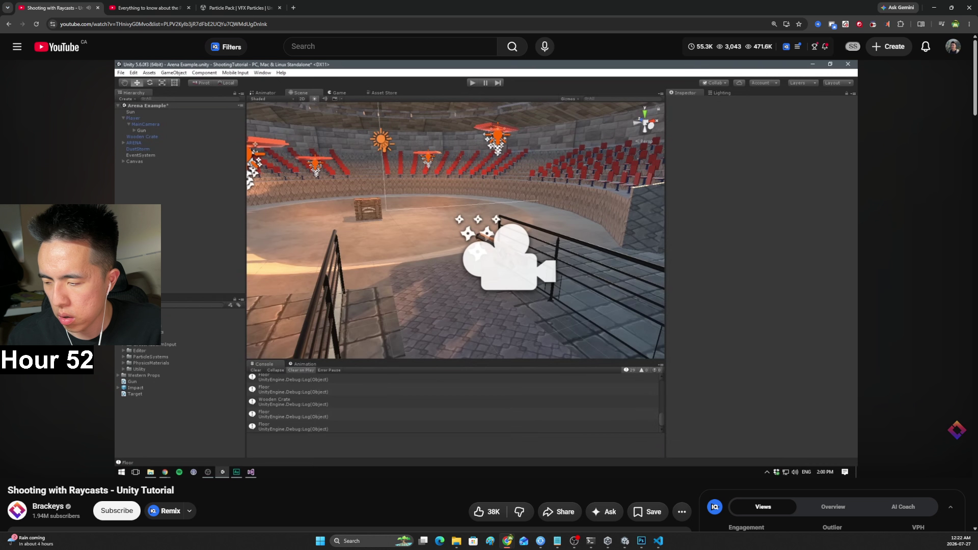
Briefly show and minimise the code editor, then bring Photoshop forward
left_click(657, 542)
left_click(654, 544)
left_click(641, 542)
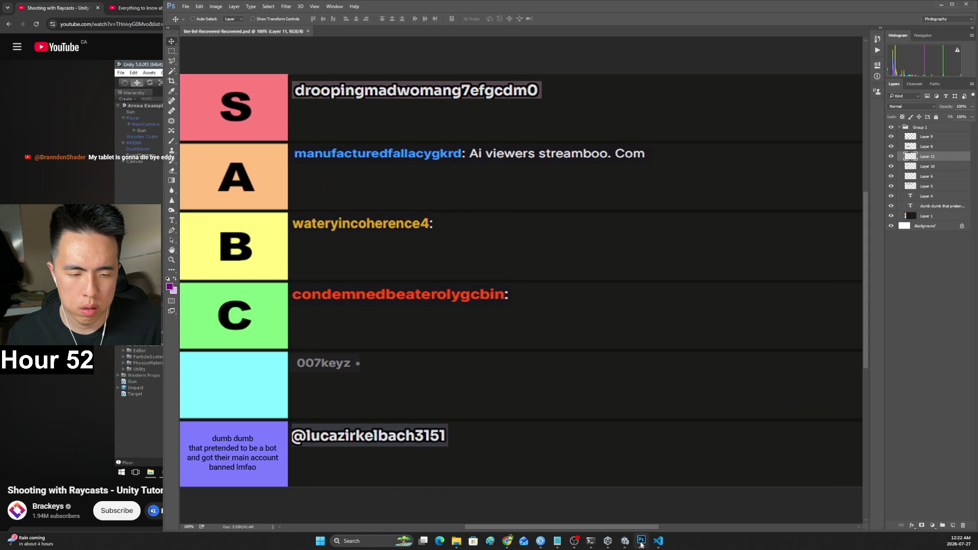
Hide Photoshop and bring the Unity editor with the SampleScene back to the front
left_click(640, 542)
left_click(626, 542)
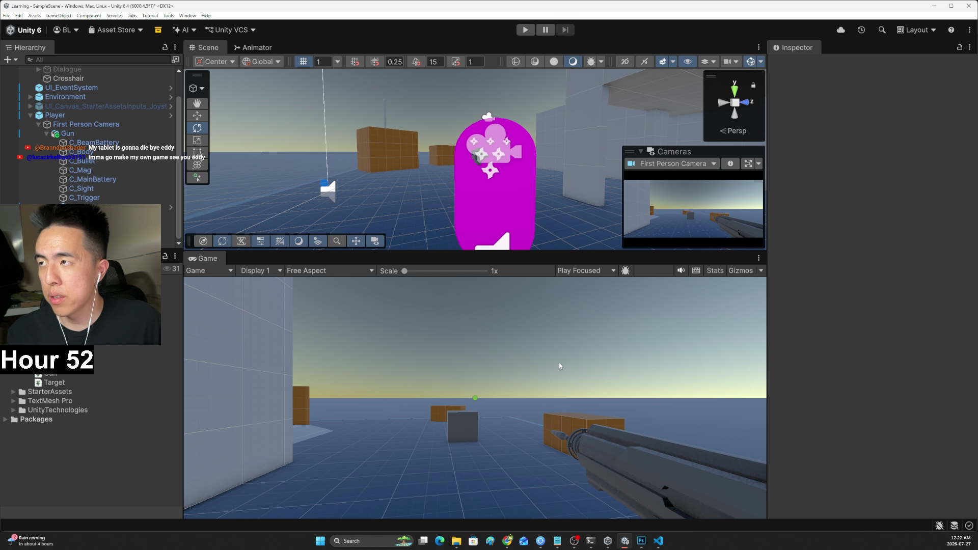
scroll(129, 184, "up", 3)
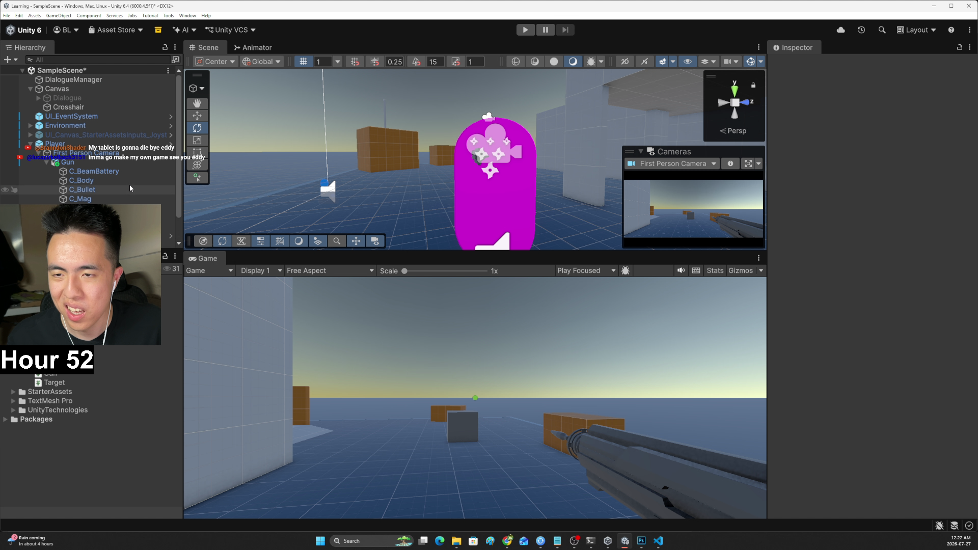
left_click(91, 99)
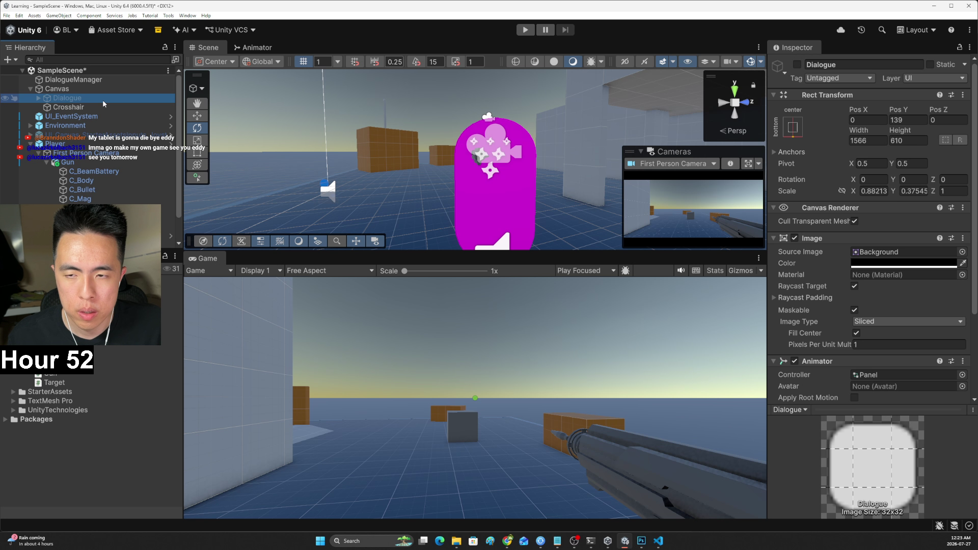
left_click(797, 65)
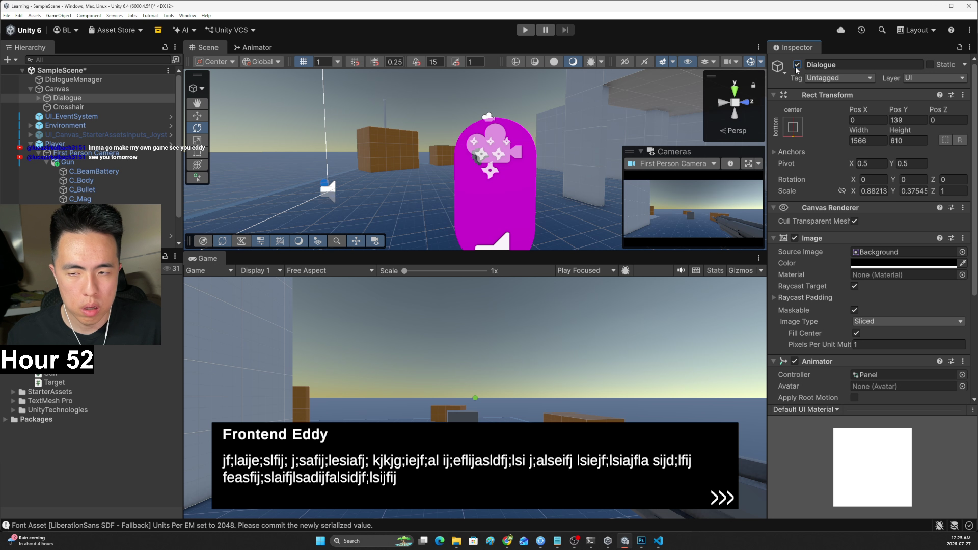
left_click(797, 65)
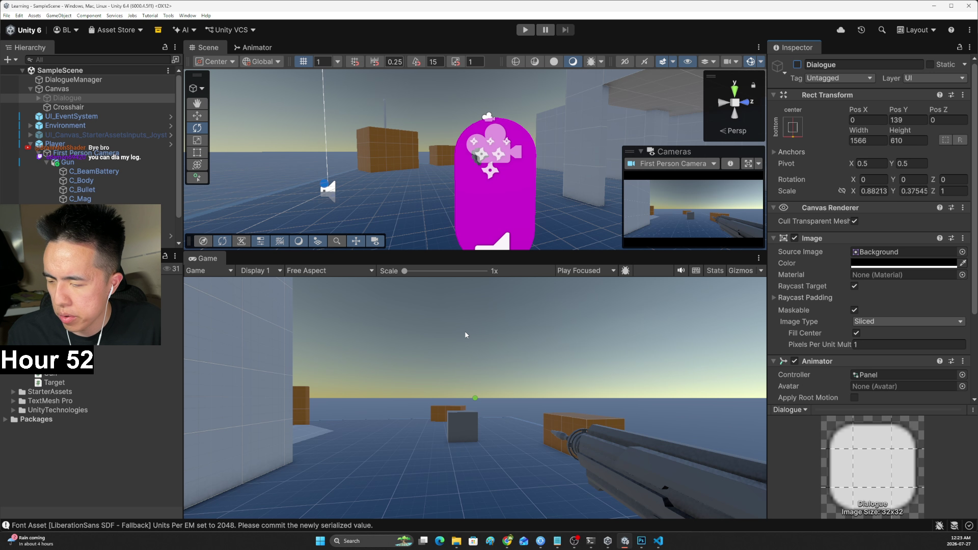
key("alt+Tab")
Pause the tutorial where it shows the muzzleFlash ParticleSystem code
left_click(417, 334)
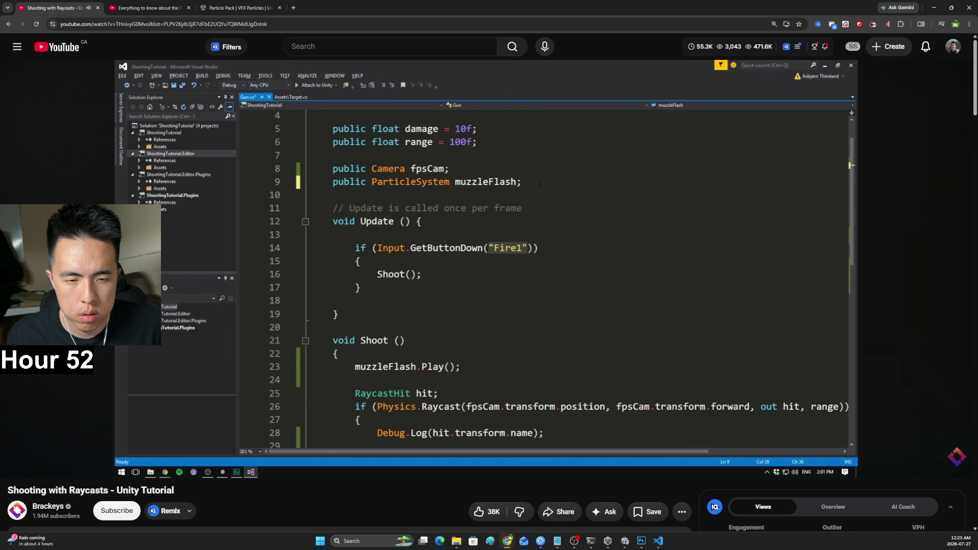
left_click(416, 327)
key("alt+Tab")
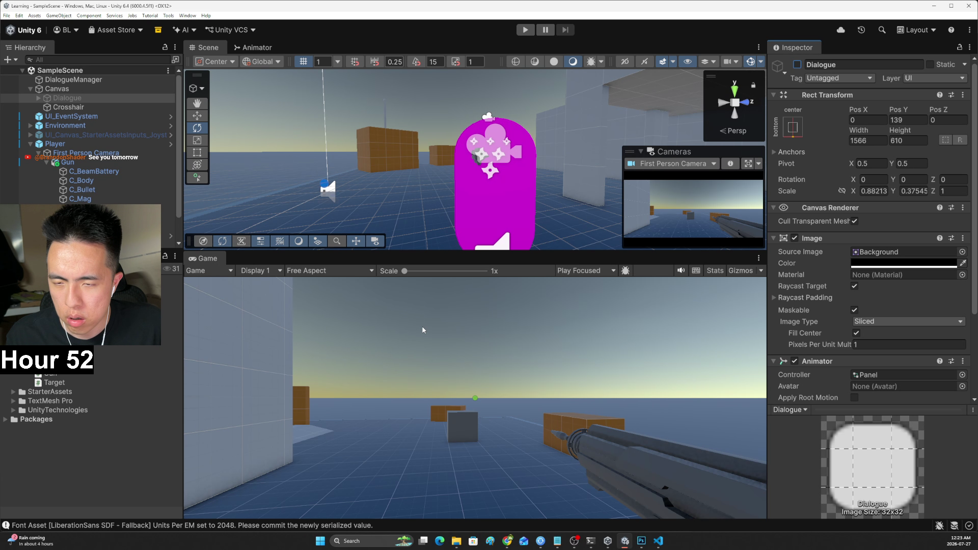
key("alt+Tab")
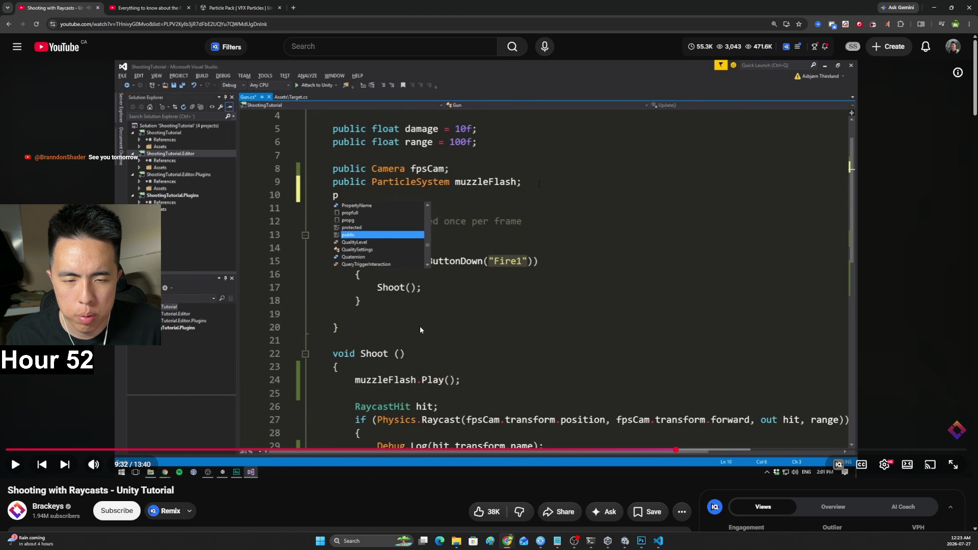
left_click(419, 326)
left_click(420, 325)
Expand the UnityTechnologies folder in Unity's Project panel and collapse Weapon Effects
key("alt+Tab")
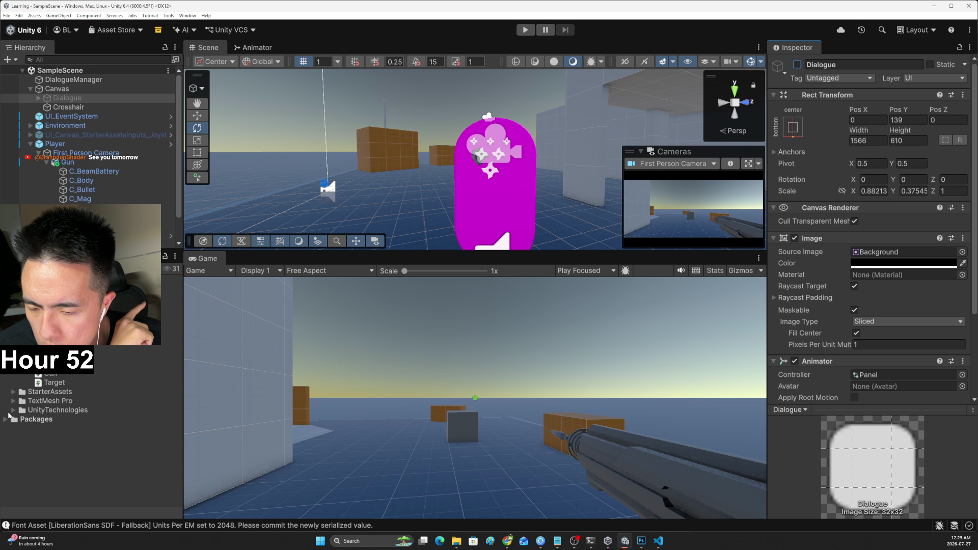
double_click(51, 410)
scroll(53, 397, "down", 3)
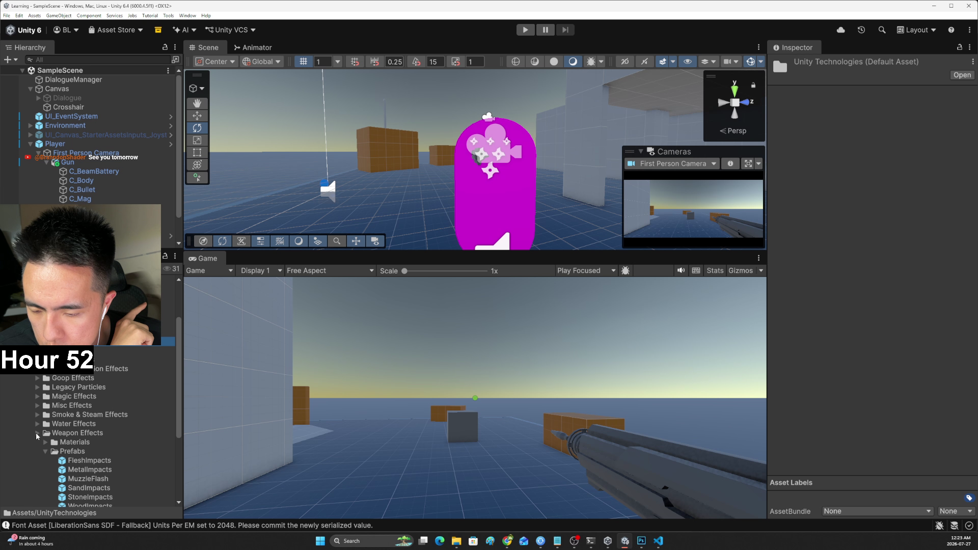
left_click(37, 433)
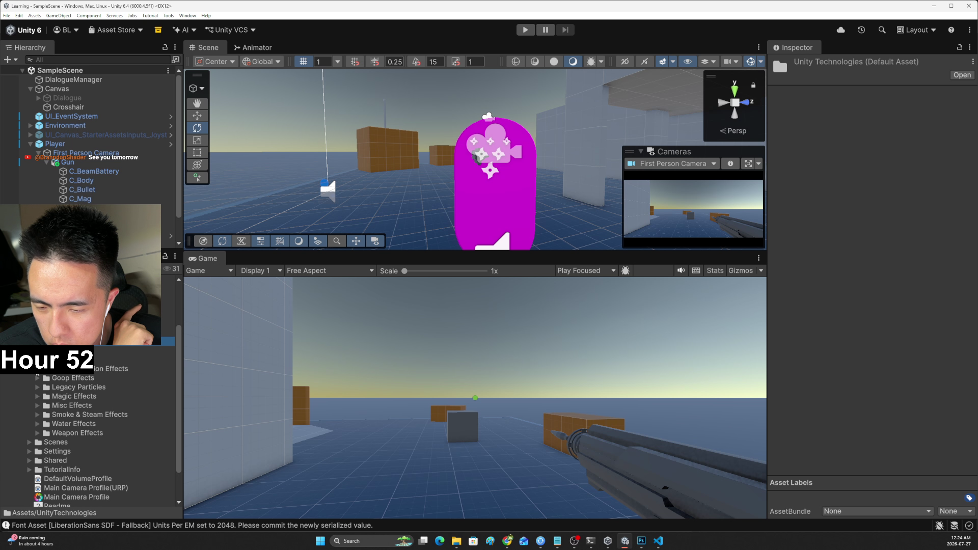